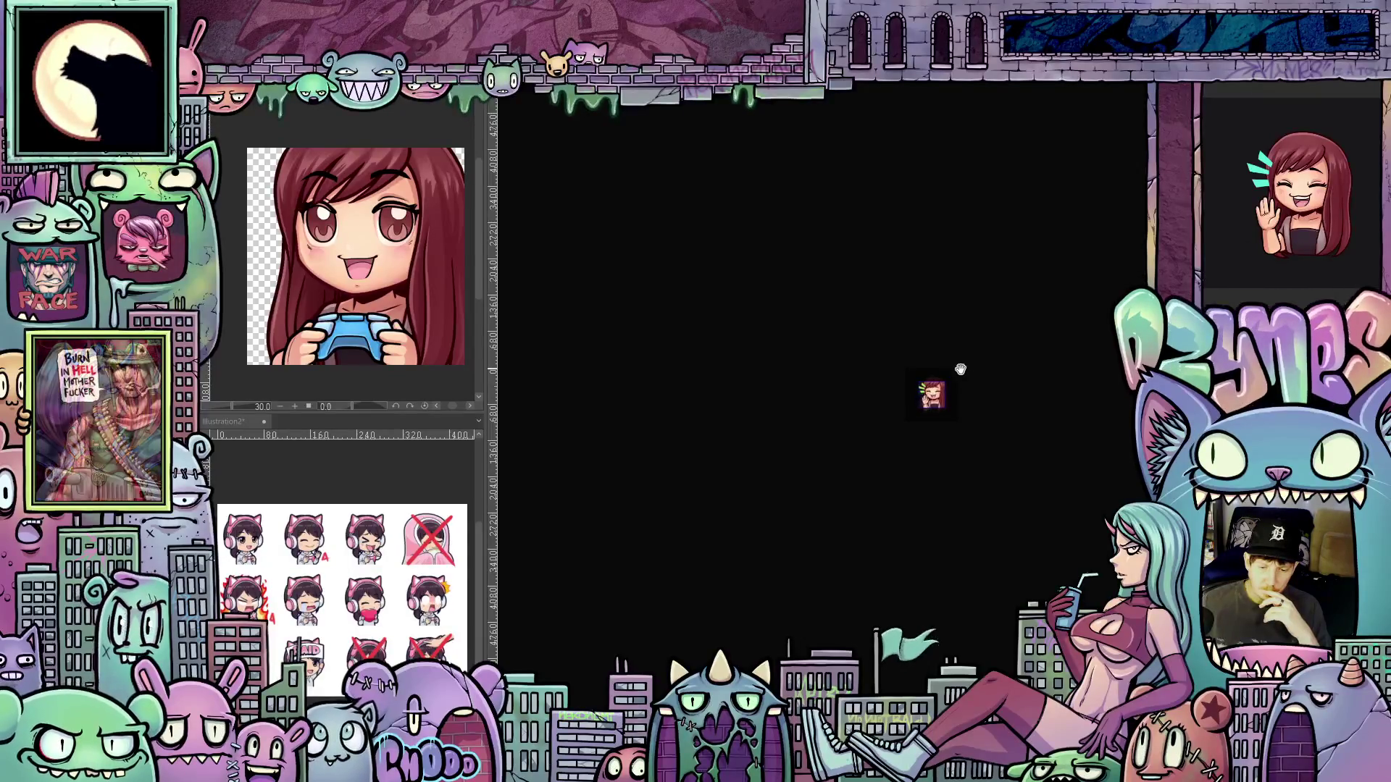
# Create a new animation project from the Emote 500x500 preset
pyautogui.scroll(3, 957, 360)
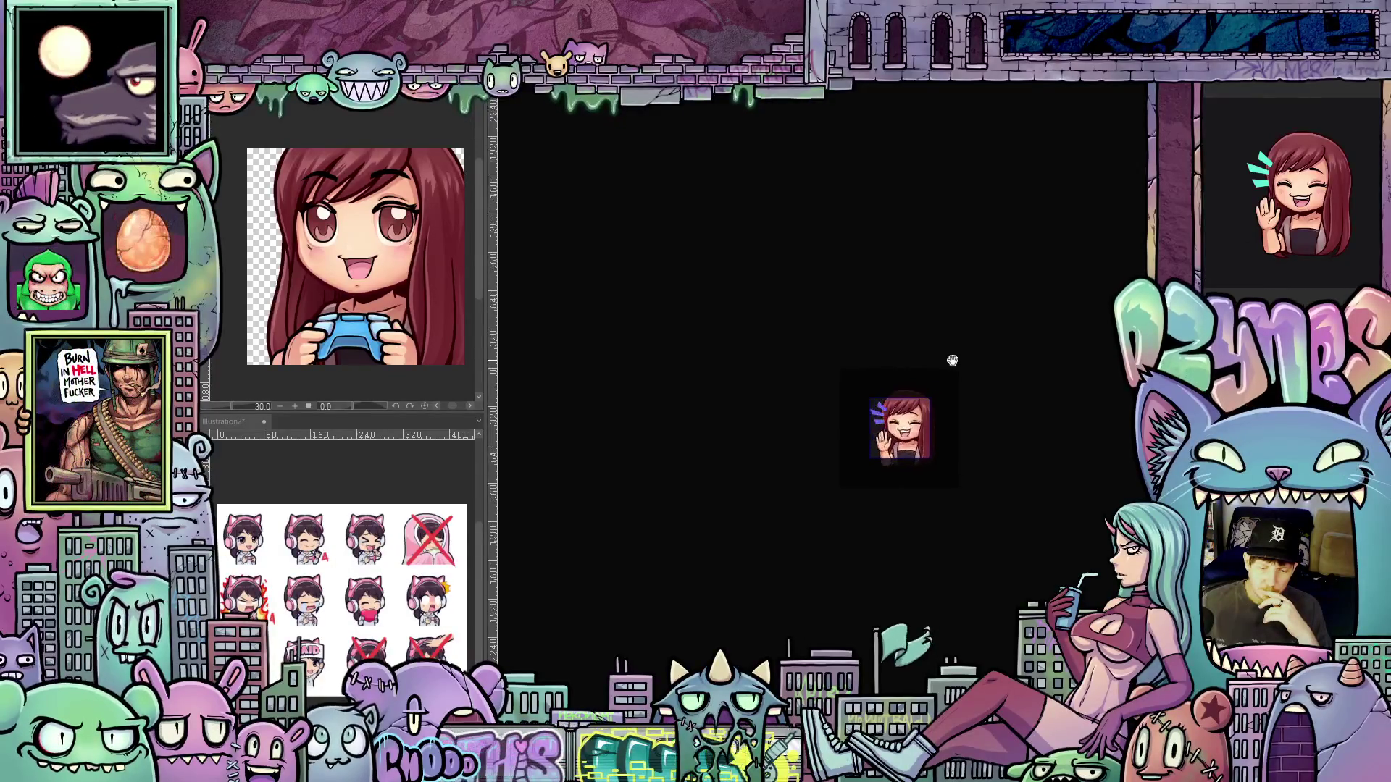
pyautogui.scroll(2, 954, 365)
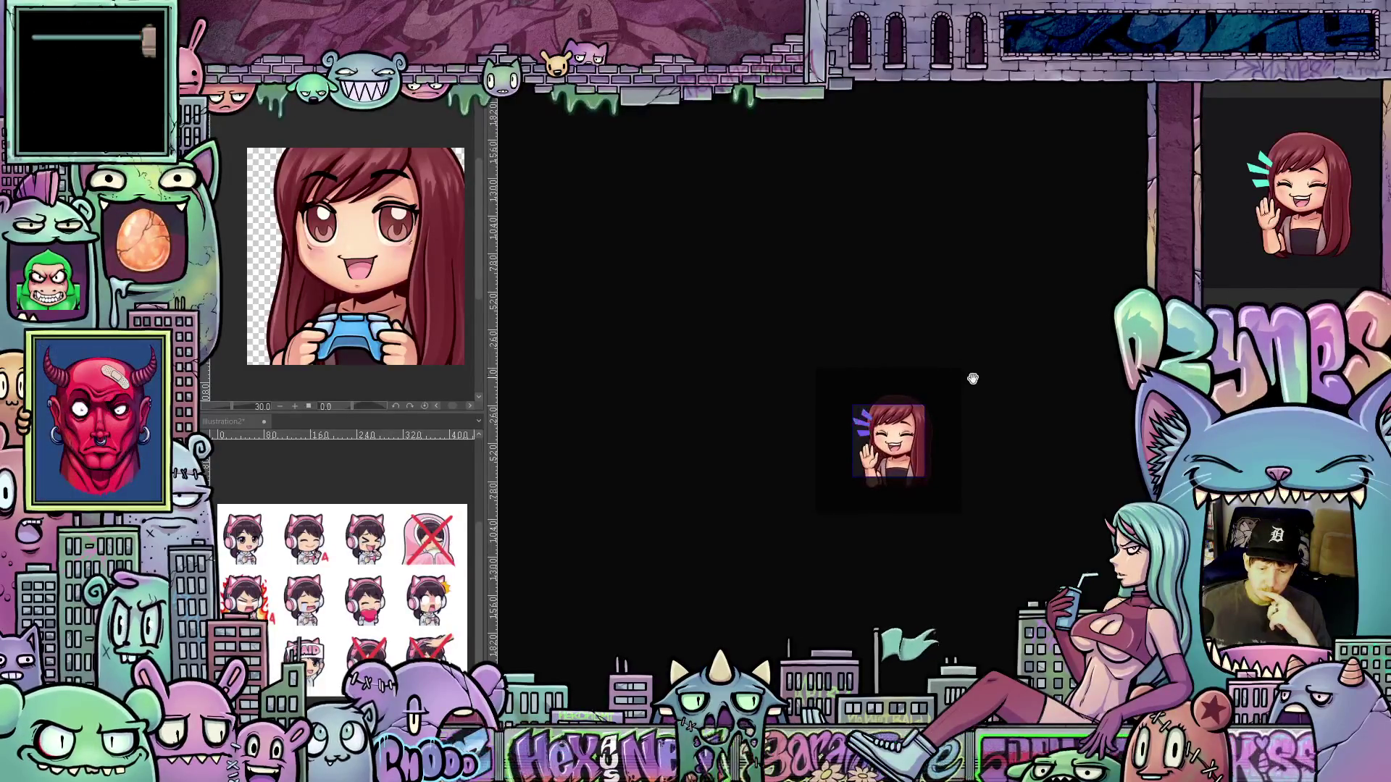
pyautogui.scroll(3, 976, 392)
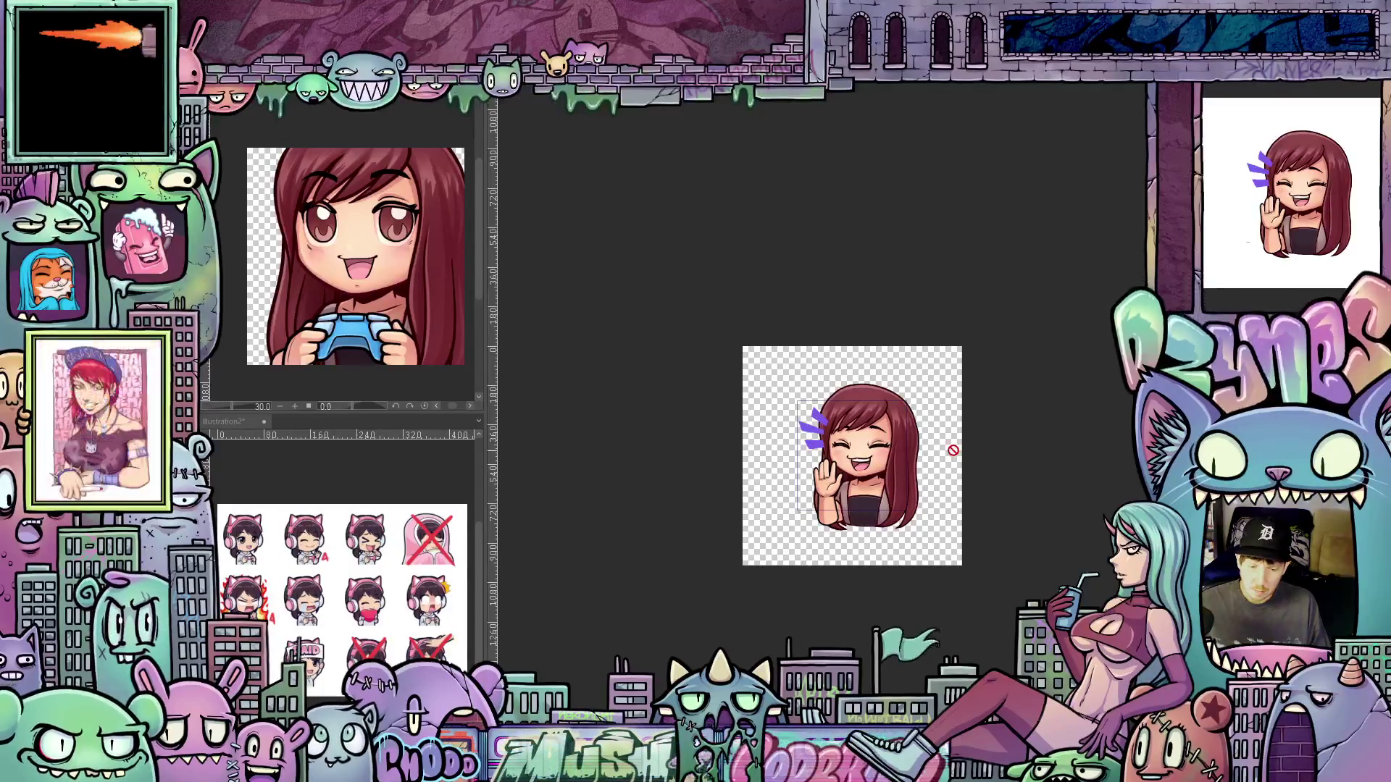
pyautogui.scroll(2, 963, 449)
pyautogui.scroll(2, 964, 448)
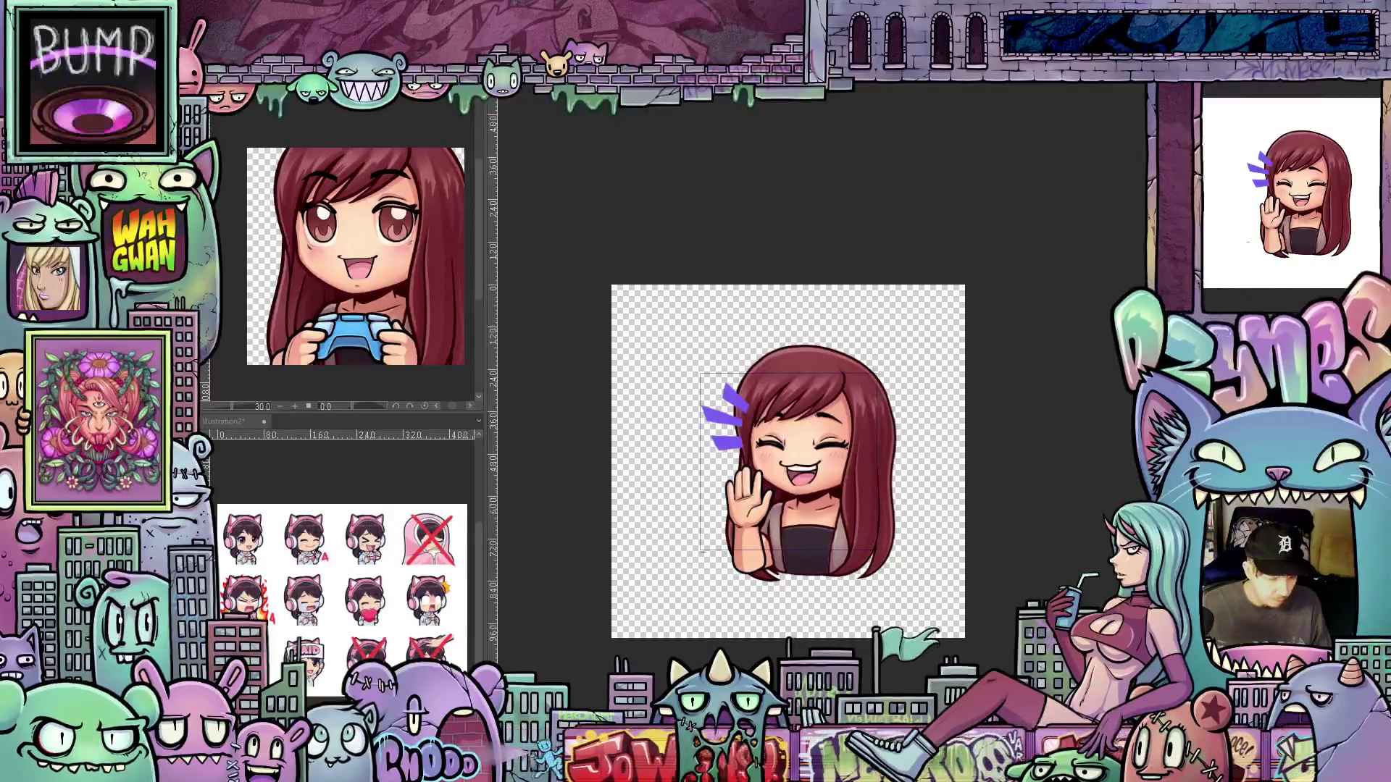
pyautogui.hscroll(-3, 789, 462)
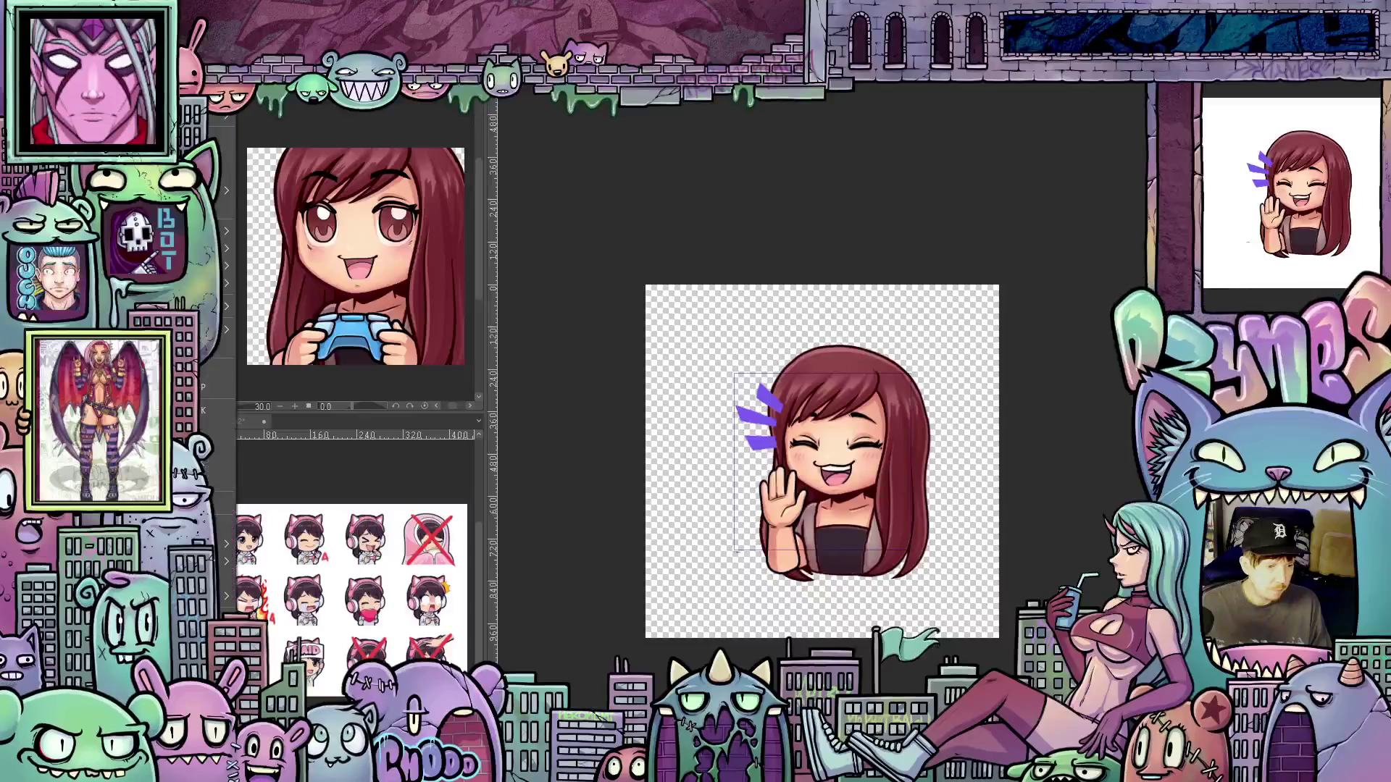
pyautogui.hotkey('ctrl', 'n')
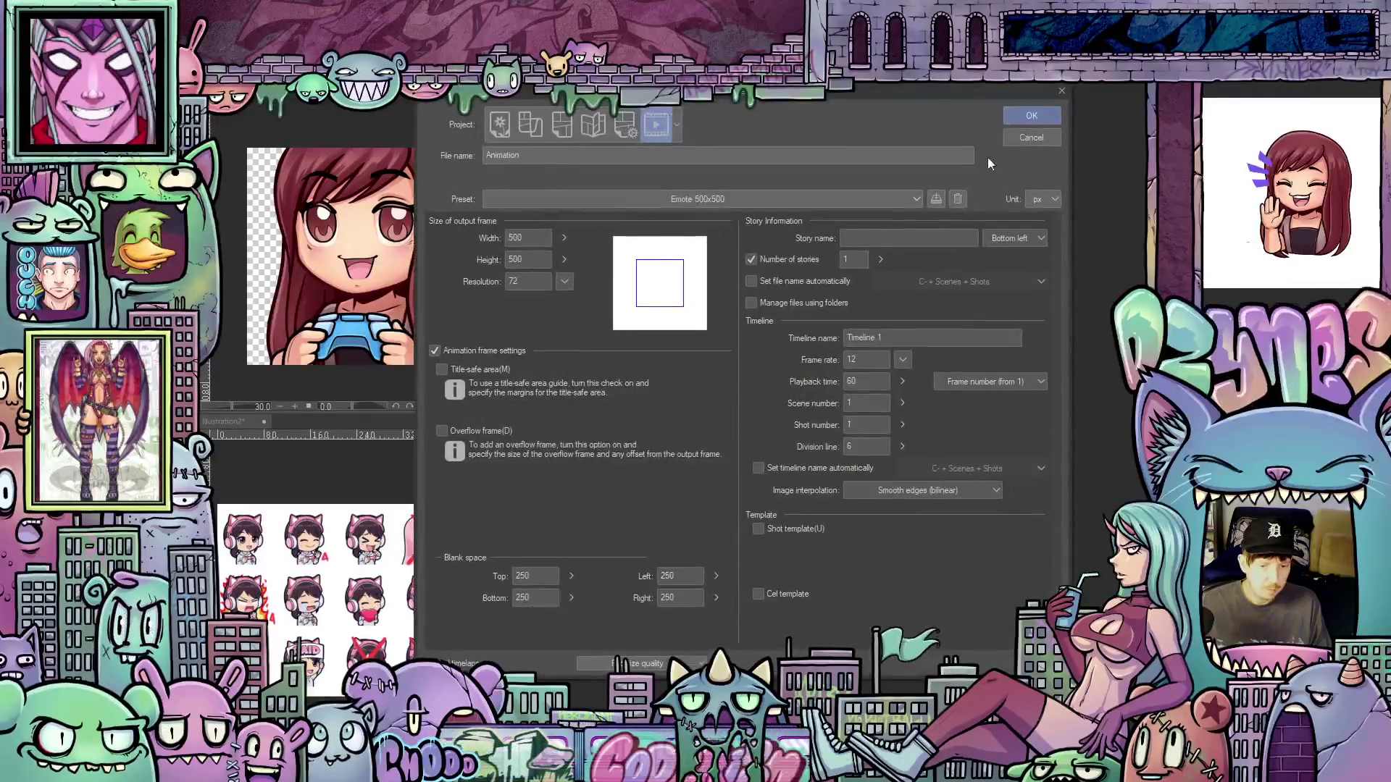
pyautogui.click(1026, 118)
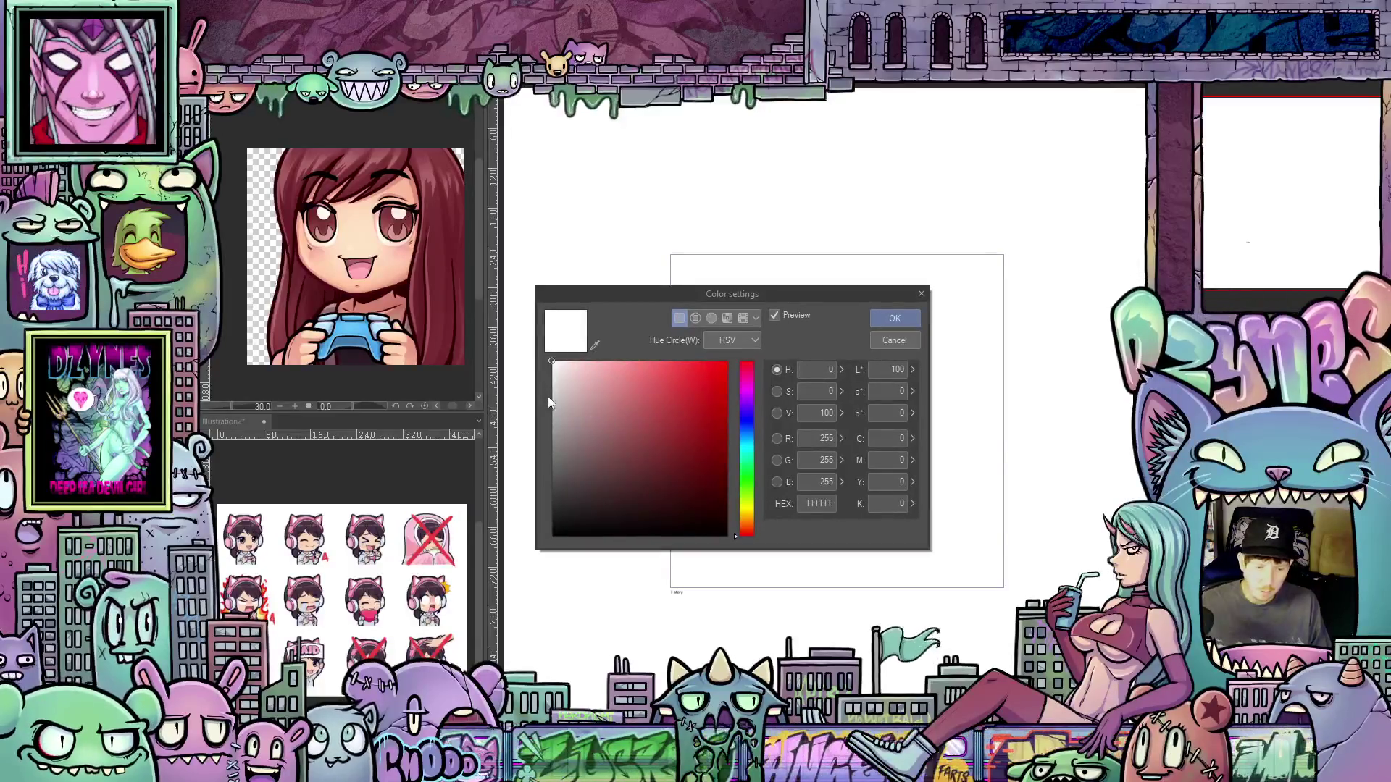
# Set the canvas paper colour to light grey 9E9E9E
pyautogui.click(549, 422)
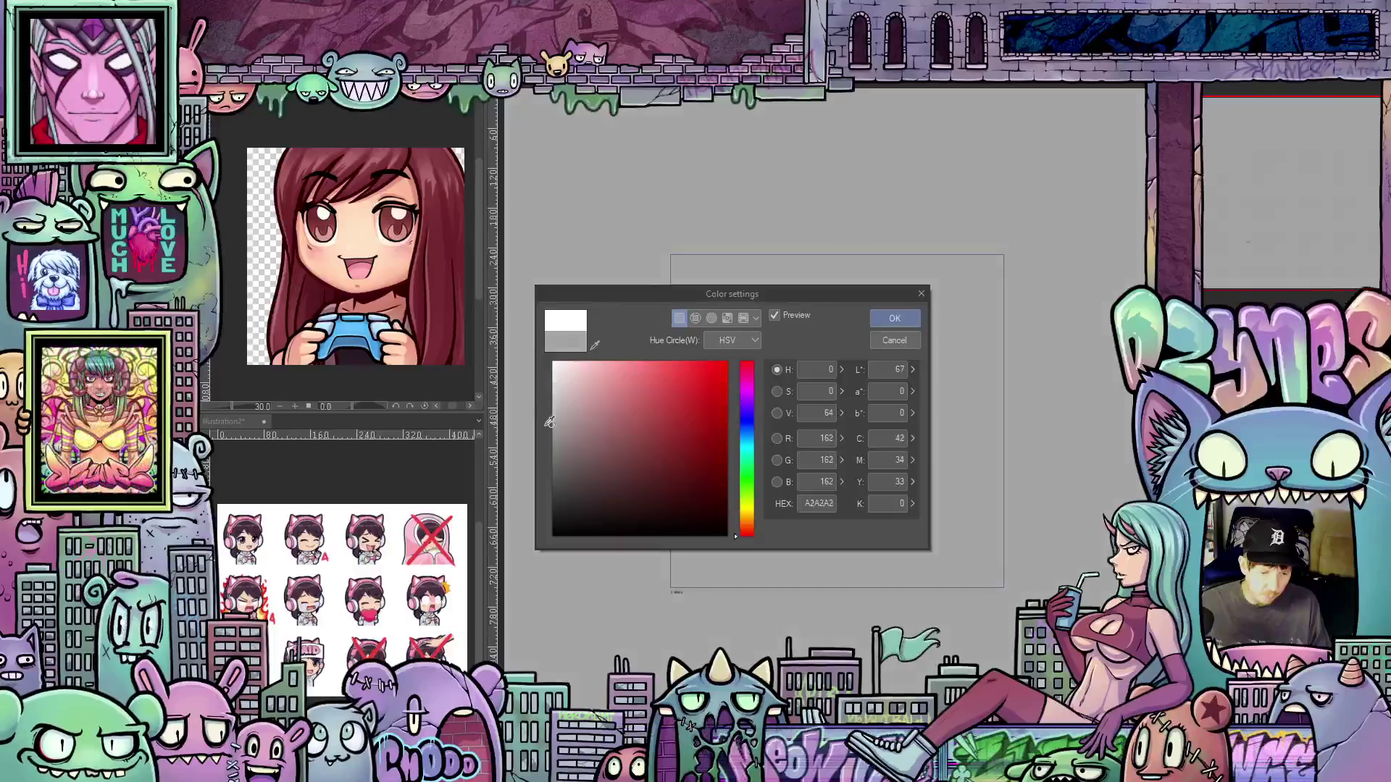
pyautogui.click(549, 426)
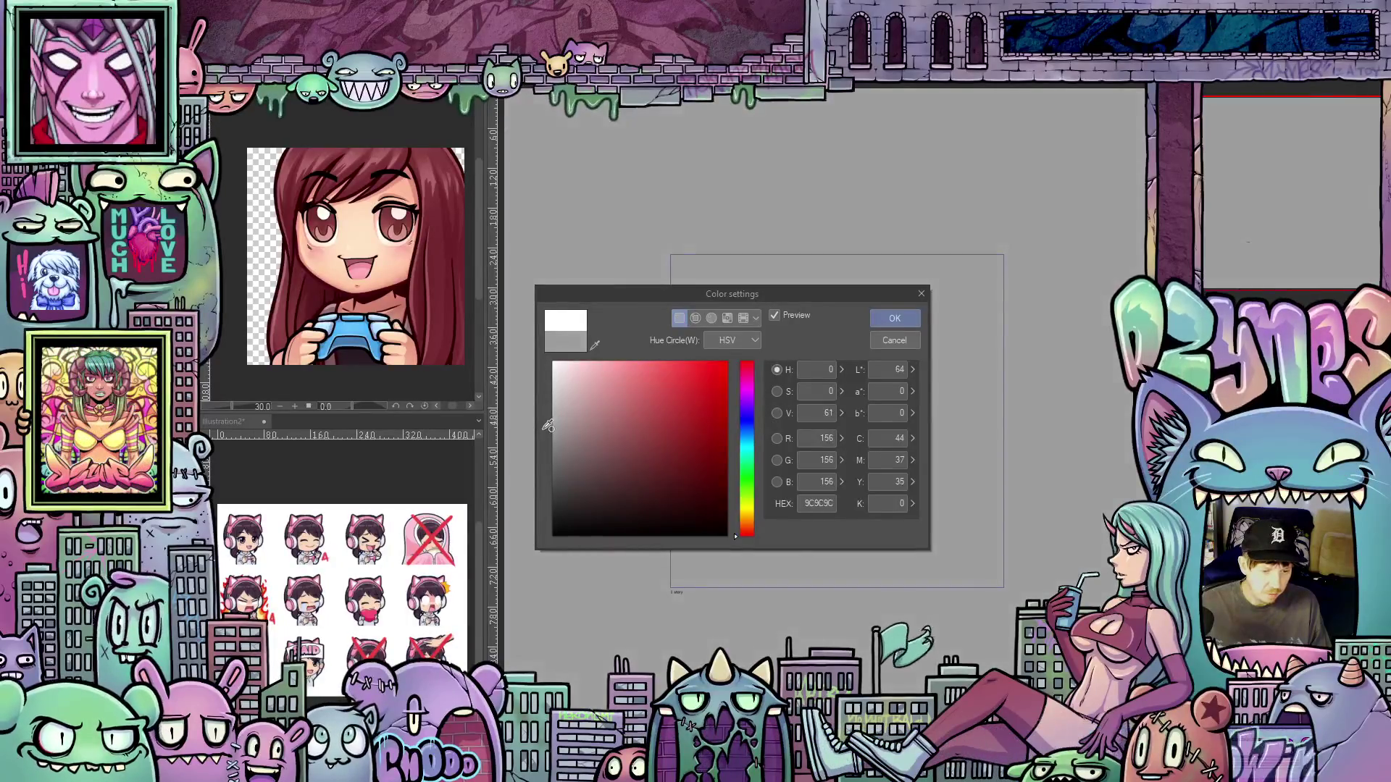
pyautogui.click(551, 427)
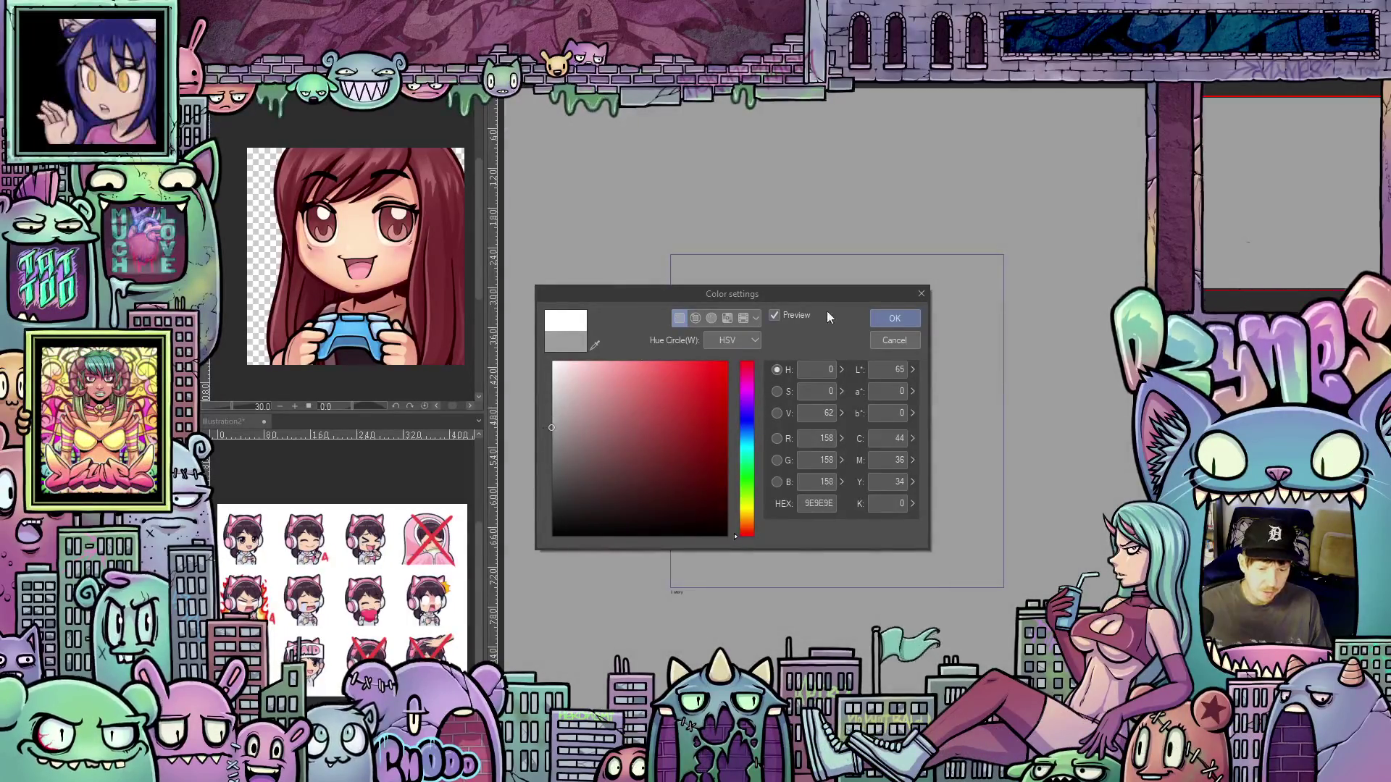
pyautogui.click(892, 318)
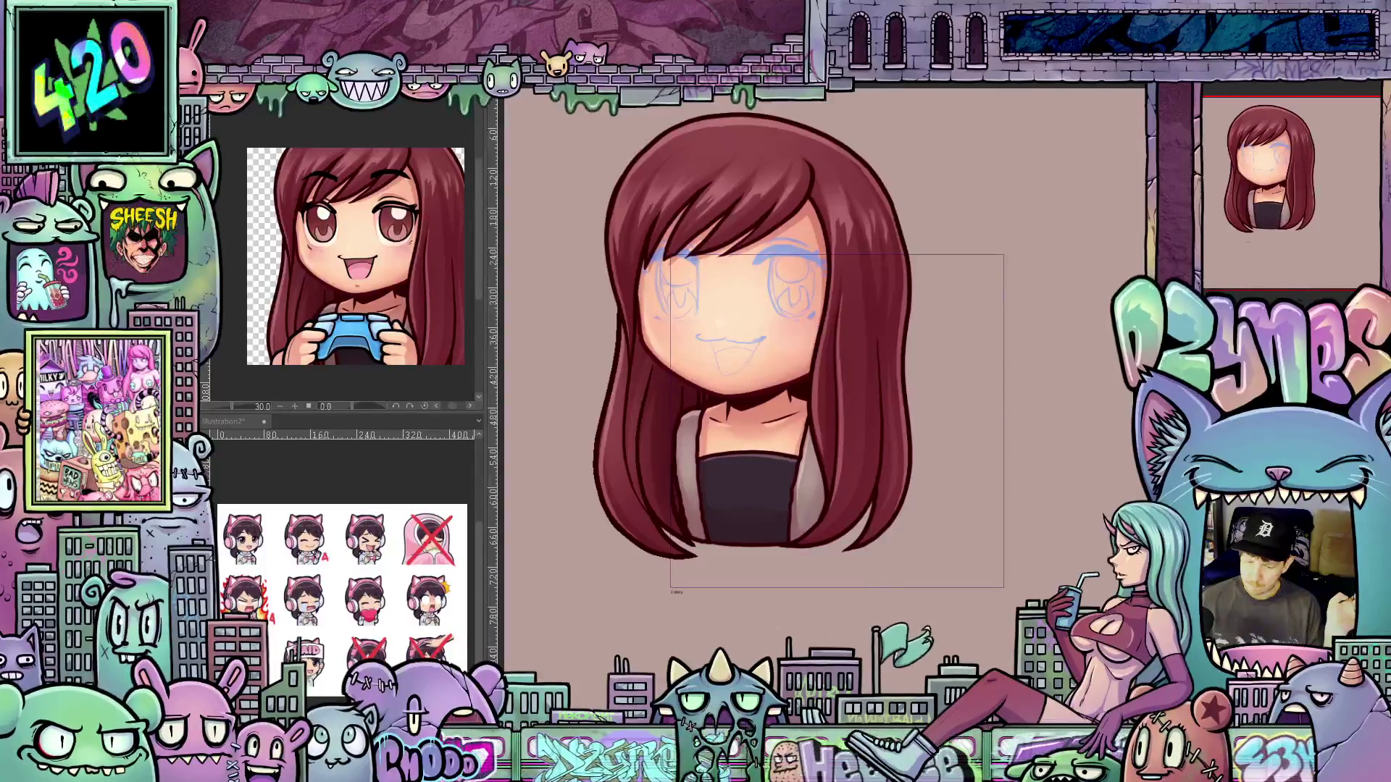
# Drag the chibi layer right and down into the middle of the 500x500 frame
pyautogui.moveTo(756, 364)
pyautogui.mouseDown()
pyautogui.moveTo(821, 409)
pyautogui.moveTo(864, 416)
pyautogui.mouseUp()
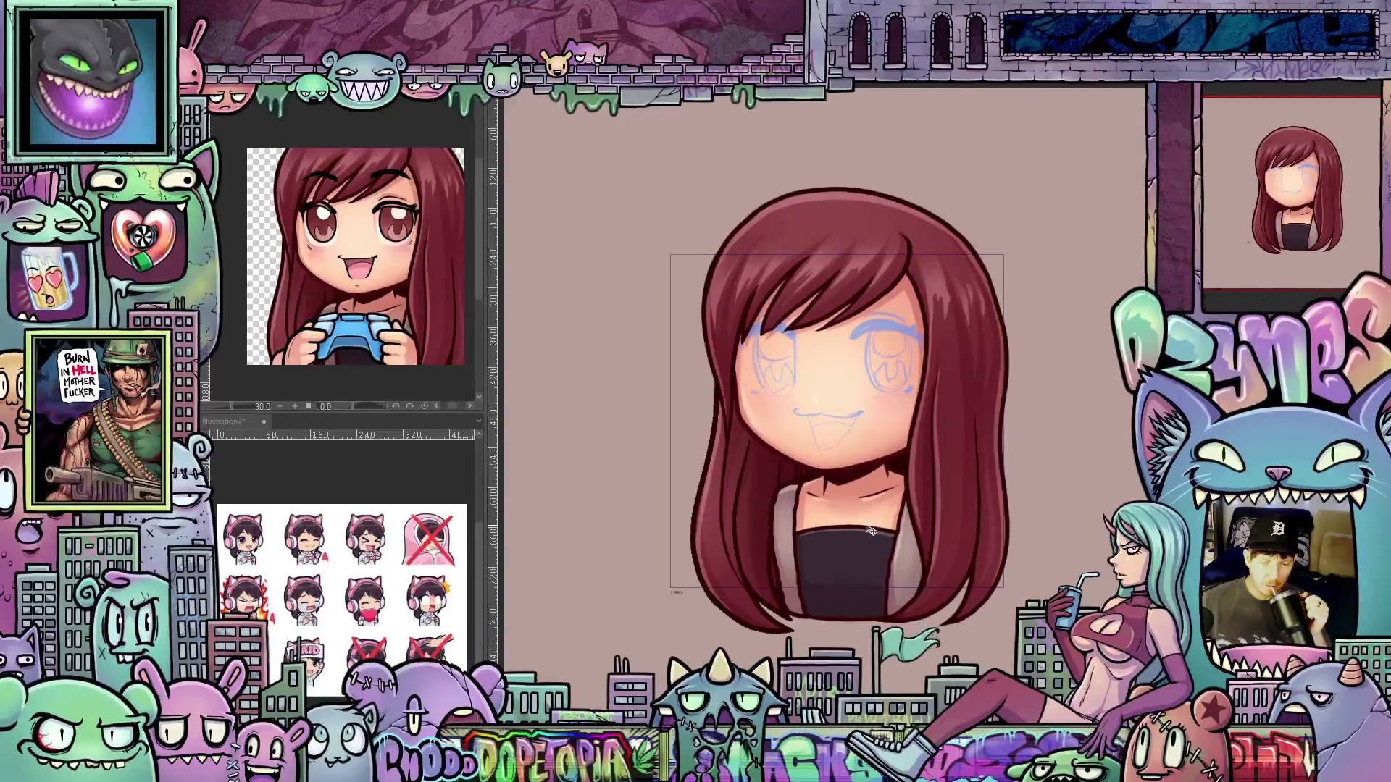
# Nudge the chibi right, then rotate it with Free Transform until nearly level
pyautogui.moveTo(863, 516); pyautogui.dragTo(883, 520)
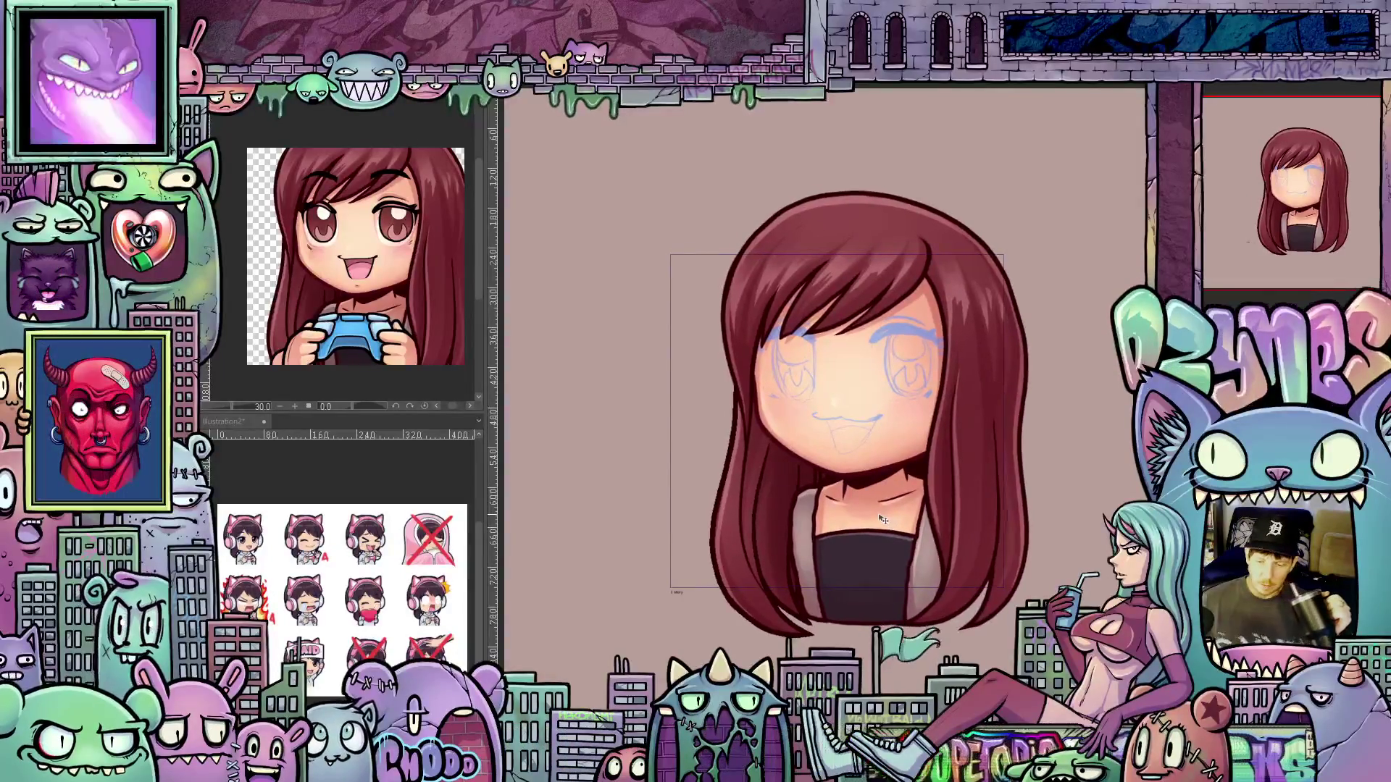
pyautogui.hotkey('ctrl', 't')
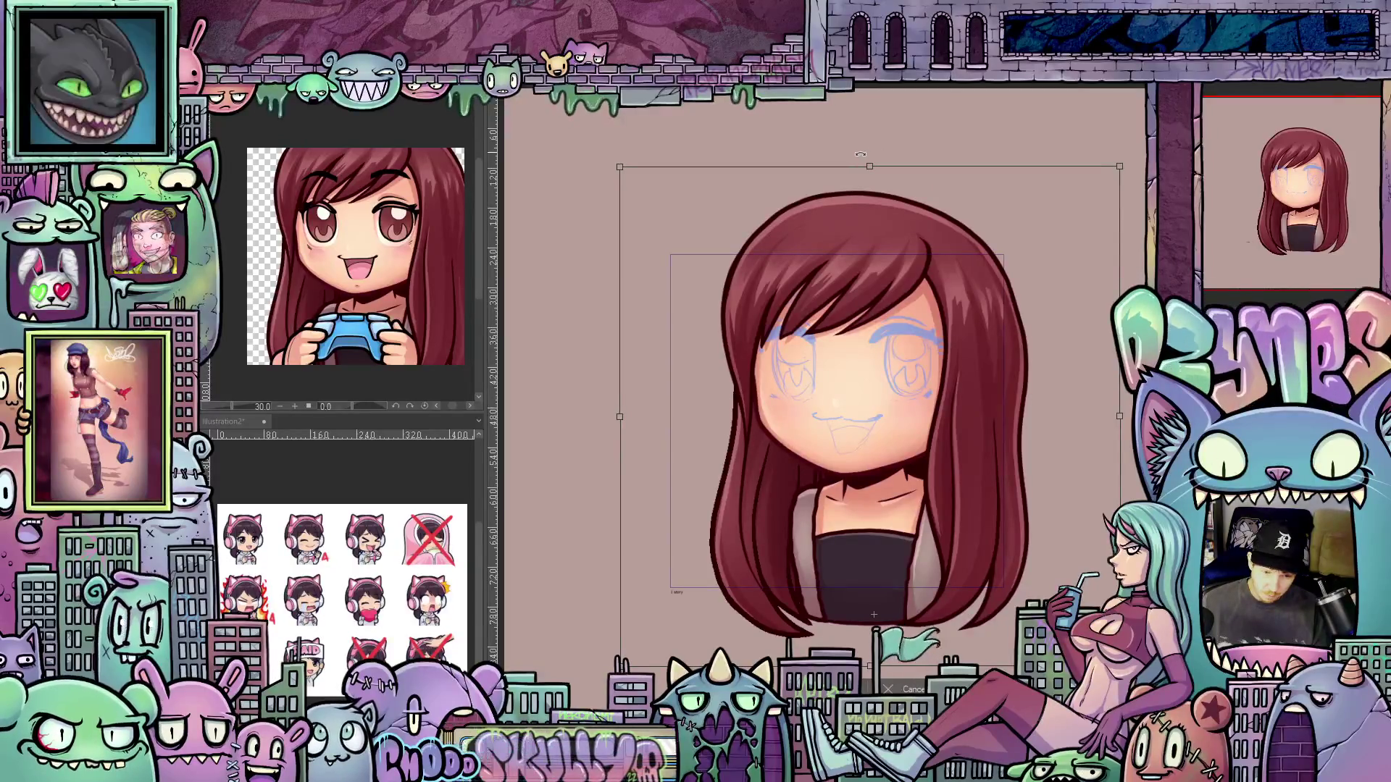
pyautogui.moveTo(857, 154); pyautogui.dragTo(849, 155)
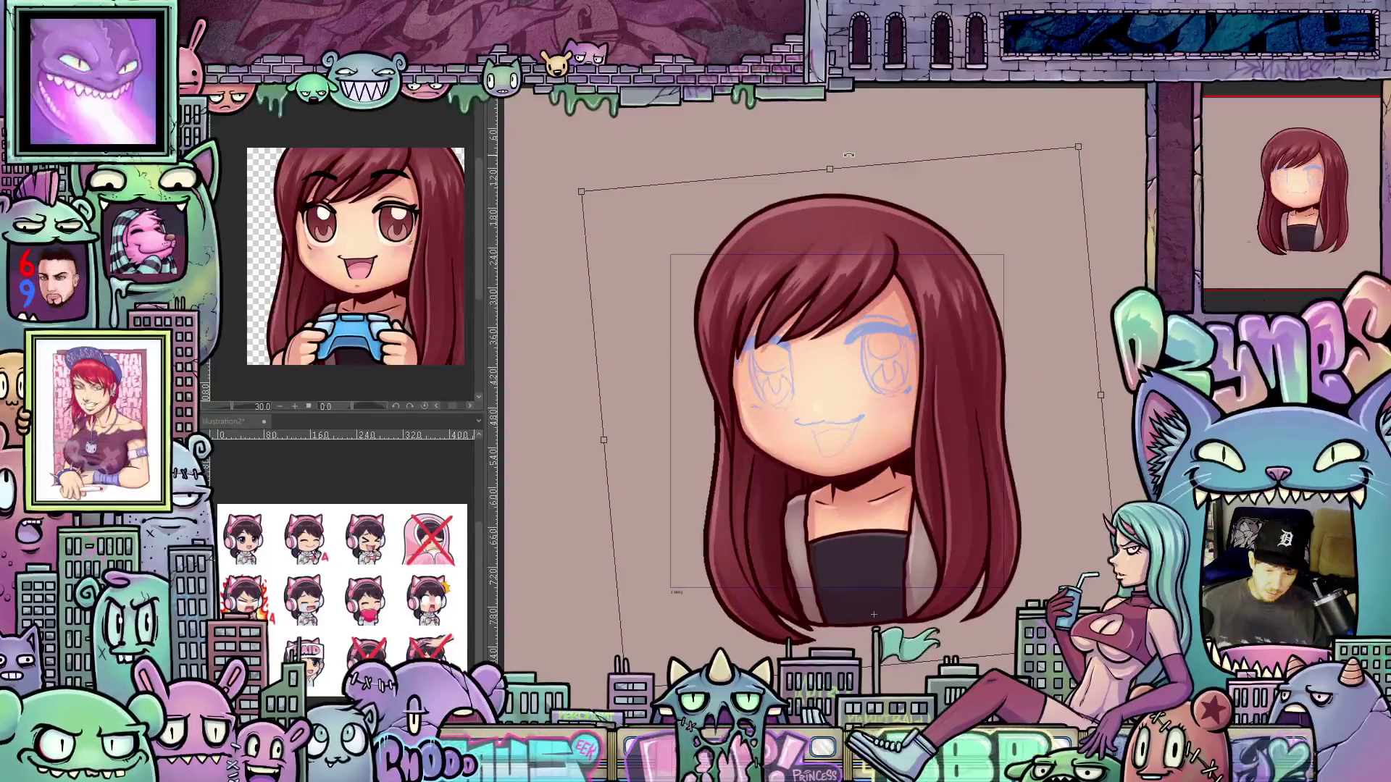
pyautogui.moveTo(849, 155); pyautogui.dragTo(841, 155)
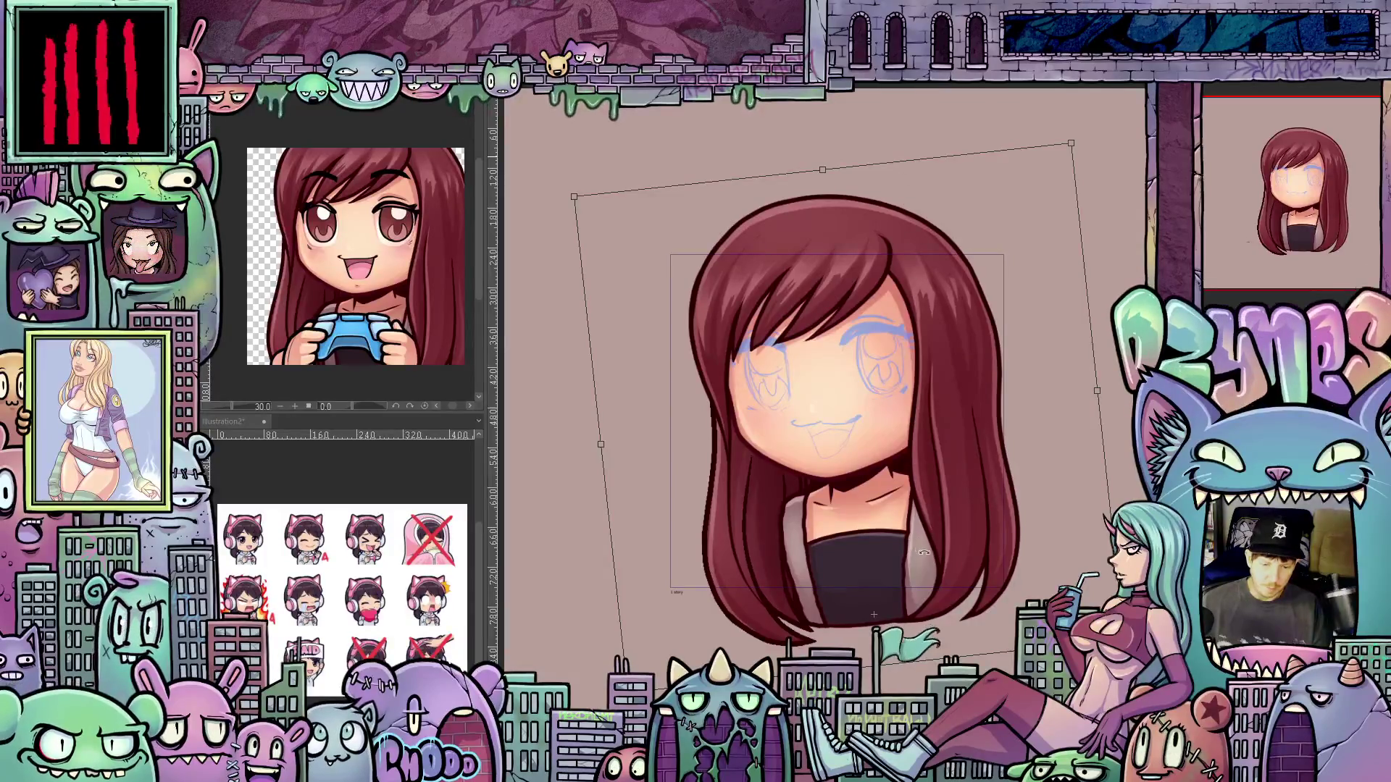
pyautogui.moveTo(906, 614); pyautogui.dragTo(878, 620)
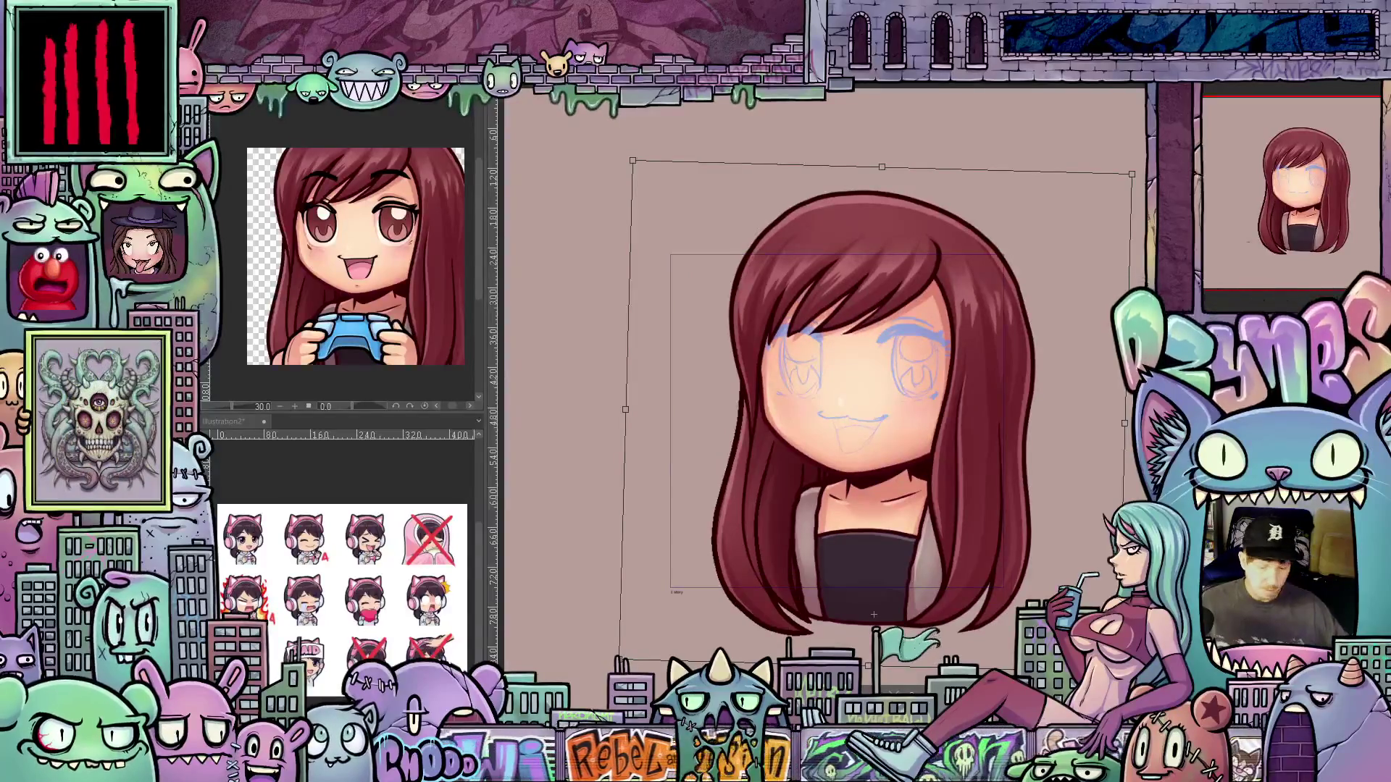
pyautogui.press('Return')
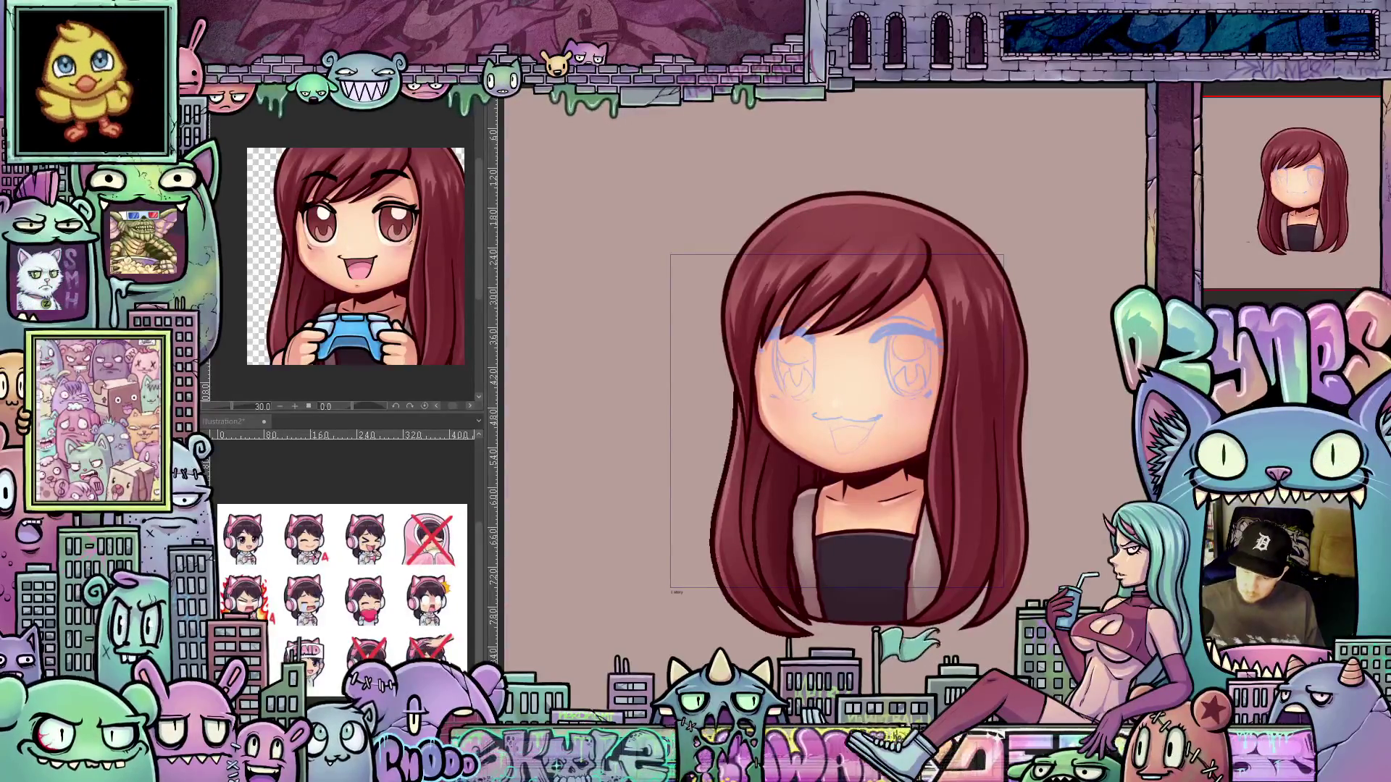
# Rotate the hair layer slightly counterclockwise with Free Transform and apply it
pyautogui.hotkey('ctrl', 't')
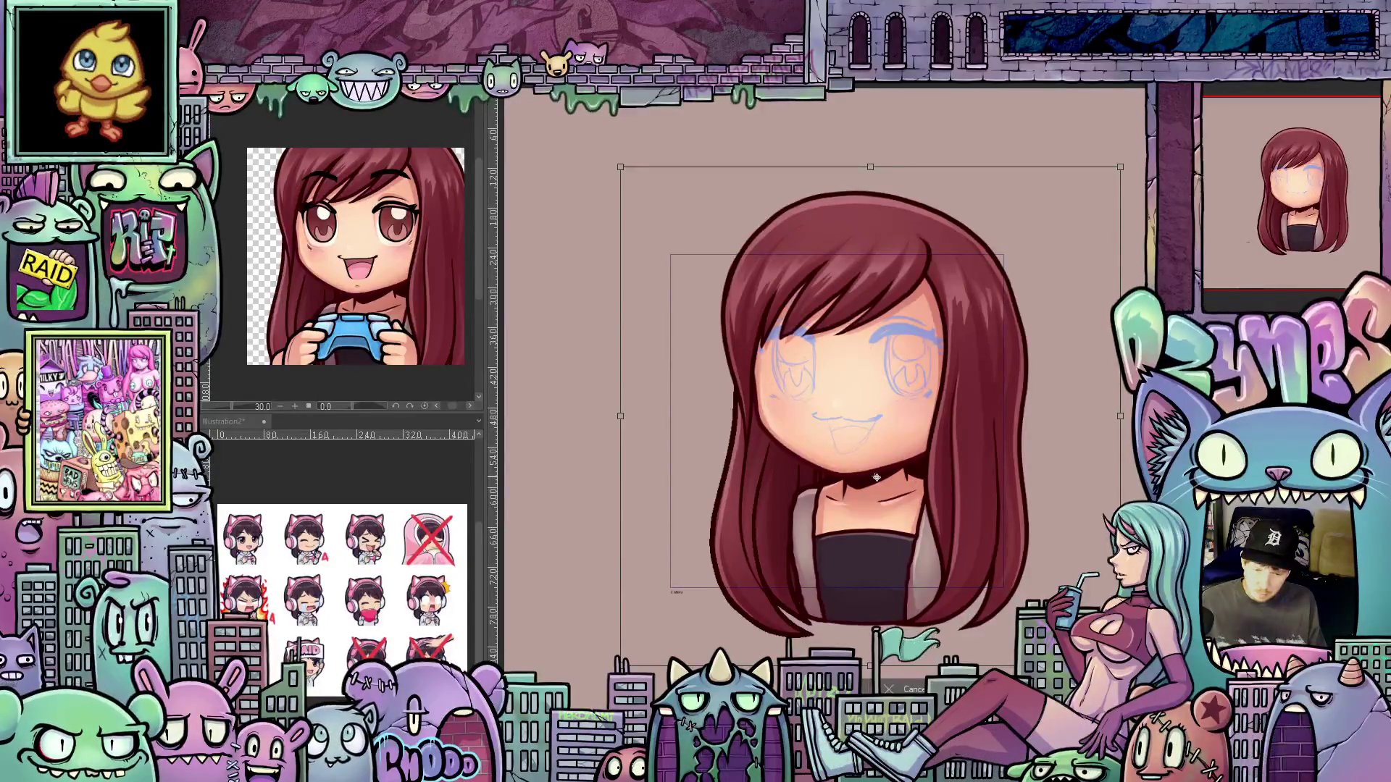
pyautogui.moveTo(874, 156); pyautogui.dragTo(854, 155)
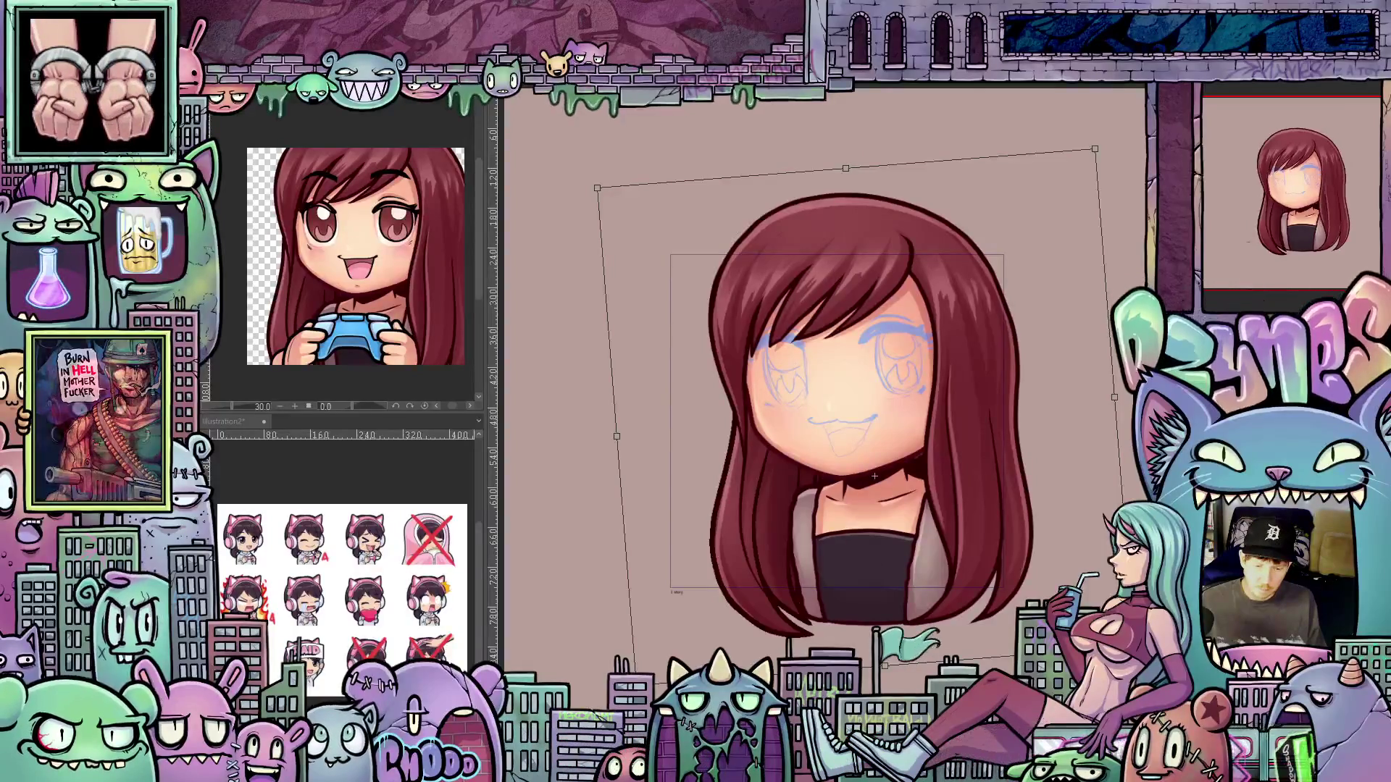
pyautogui.press('Return')
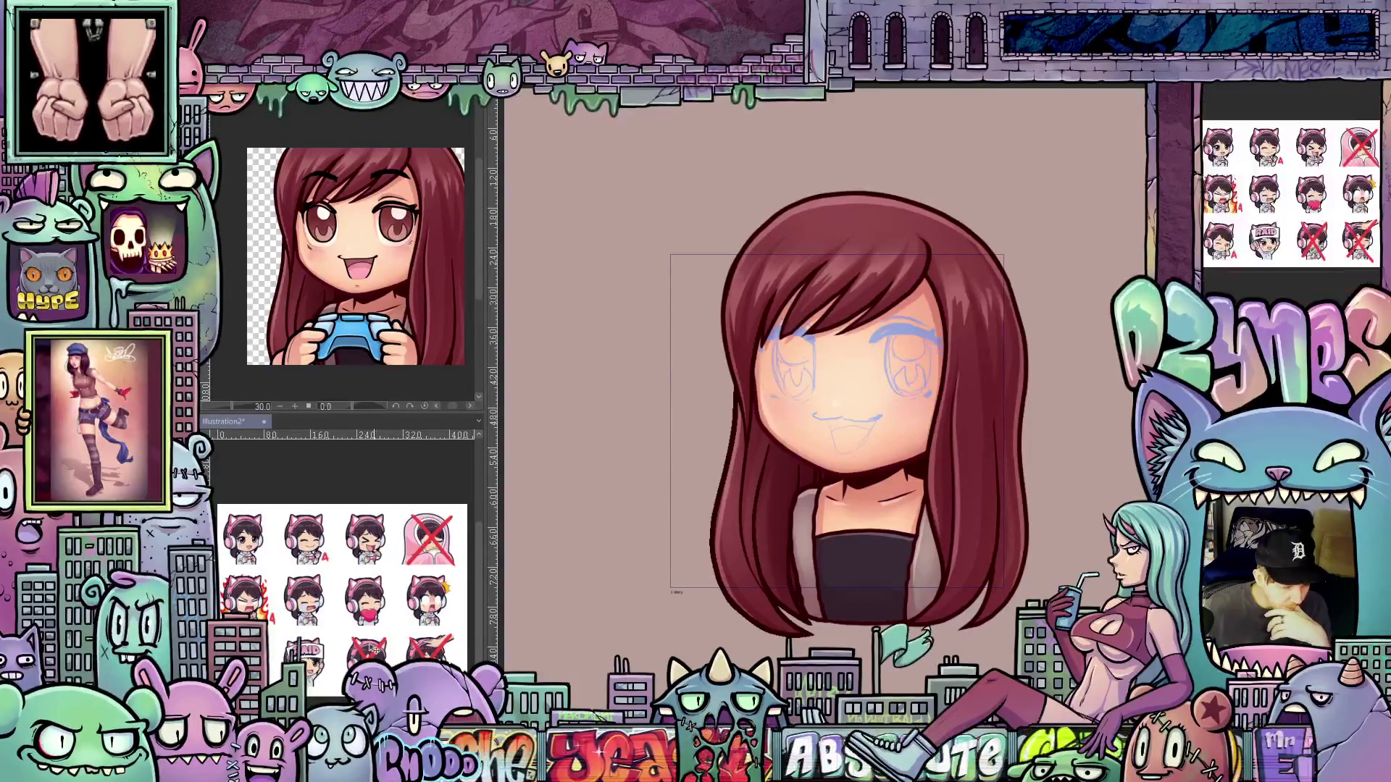
pyautogui.scroll(5, 311, 568)
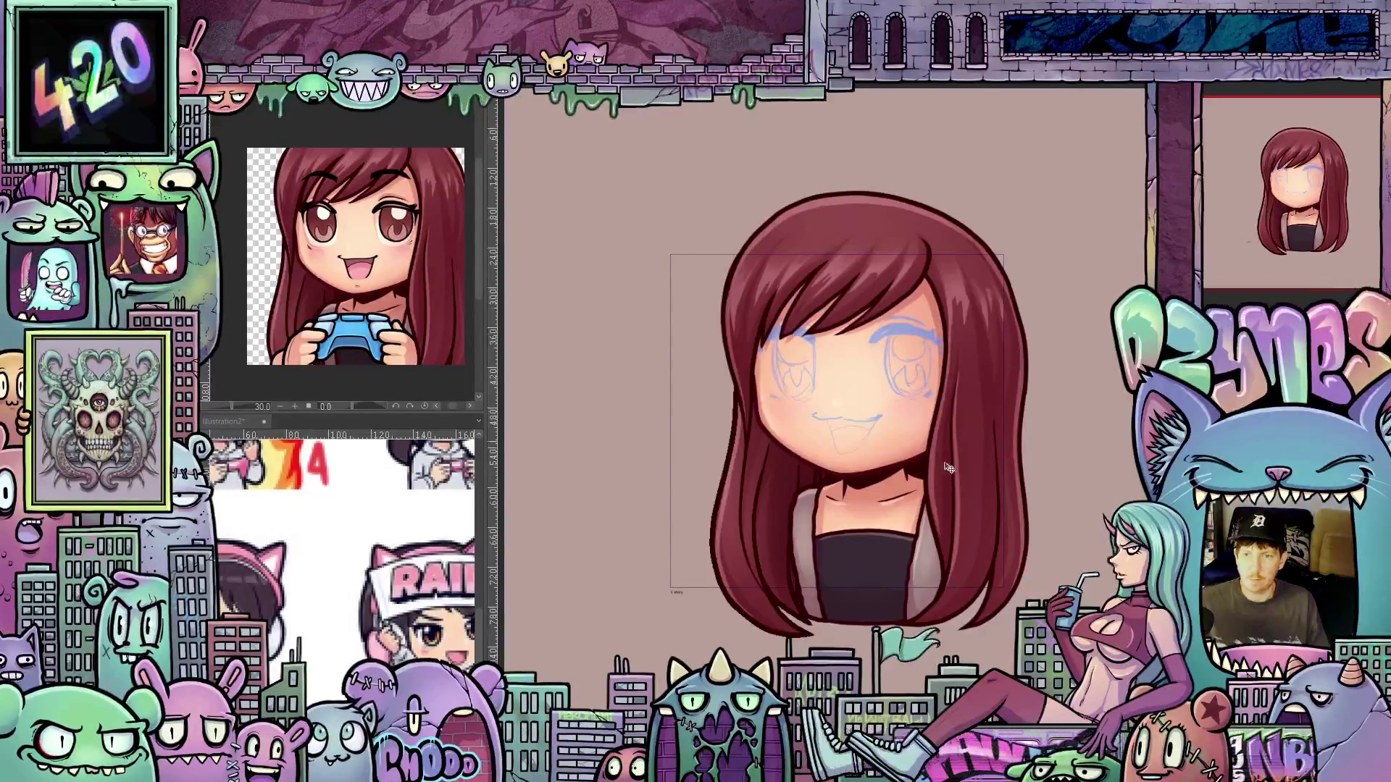
pyautogui.scroll(-1, 1028, 467)
pyautogui.scroll(-1, 1028, 468)
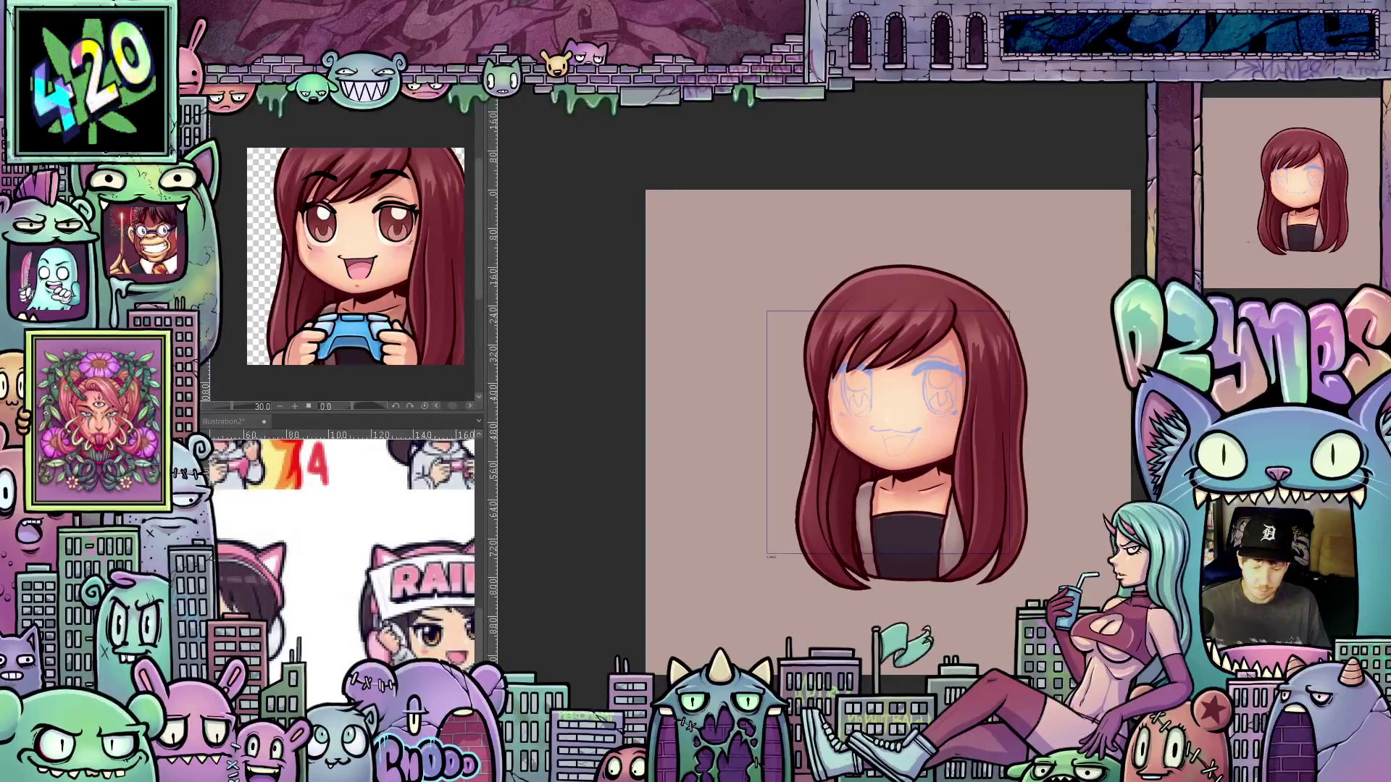
pyautogui.hscroll(3, 869, 432)
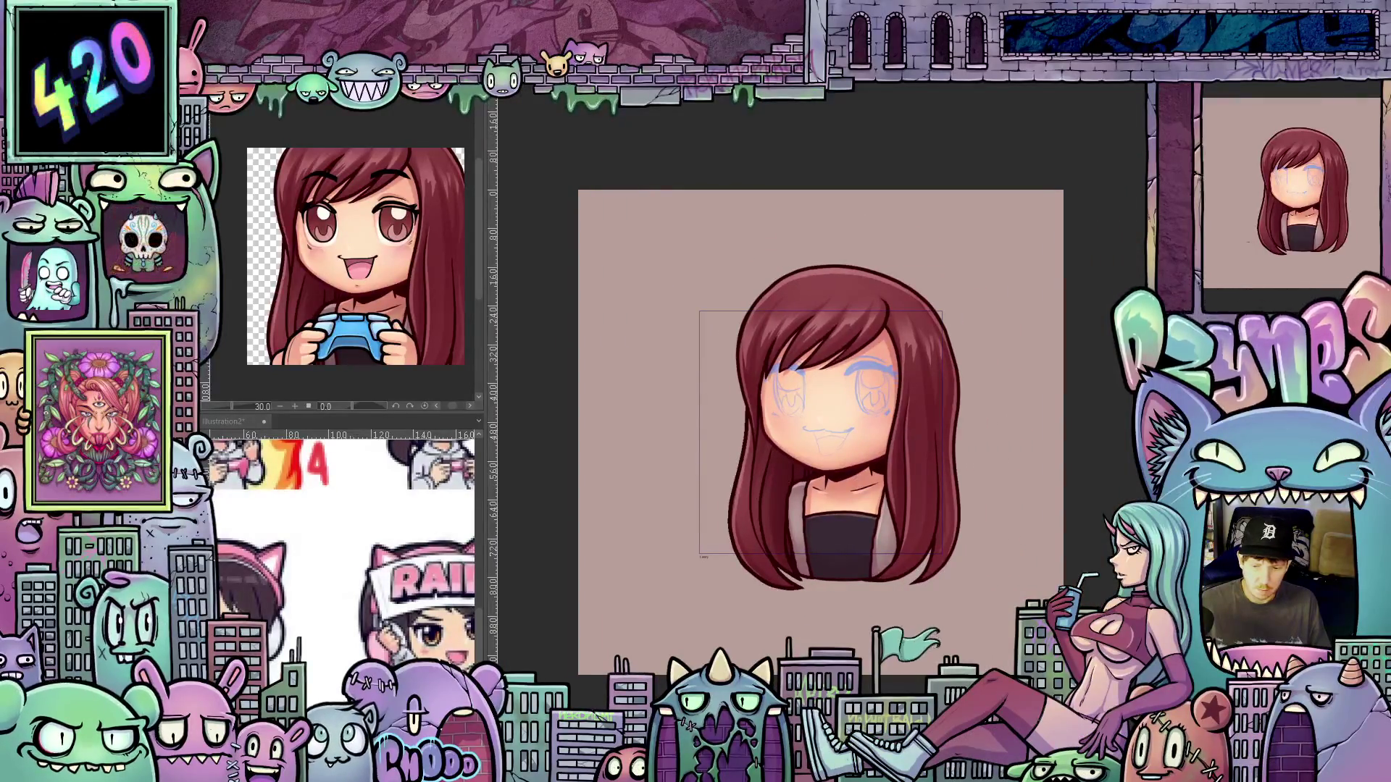
pyautogui.scroll(2, 821, 434)
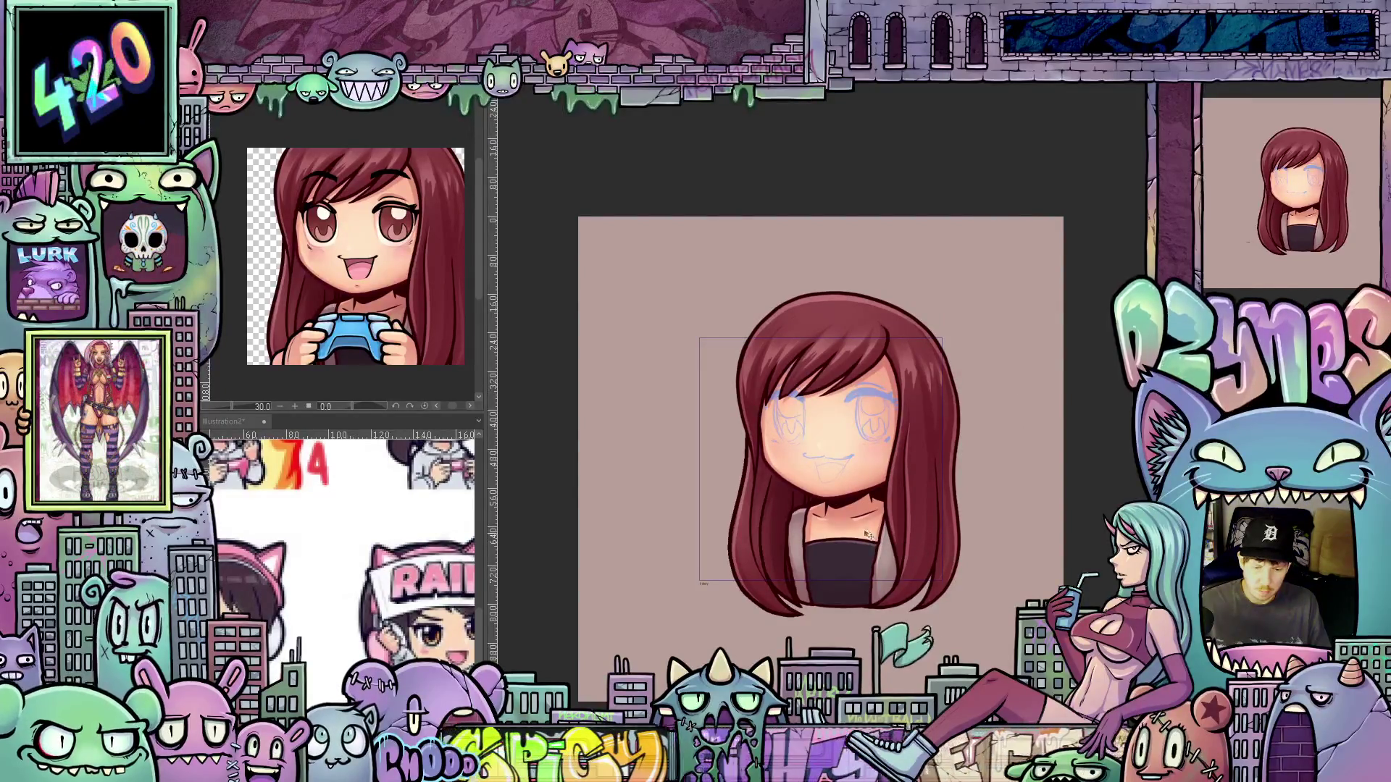
pyautogui.scroll(2, 950, 521)
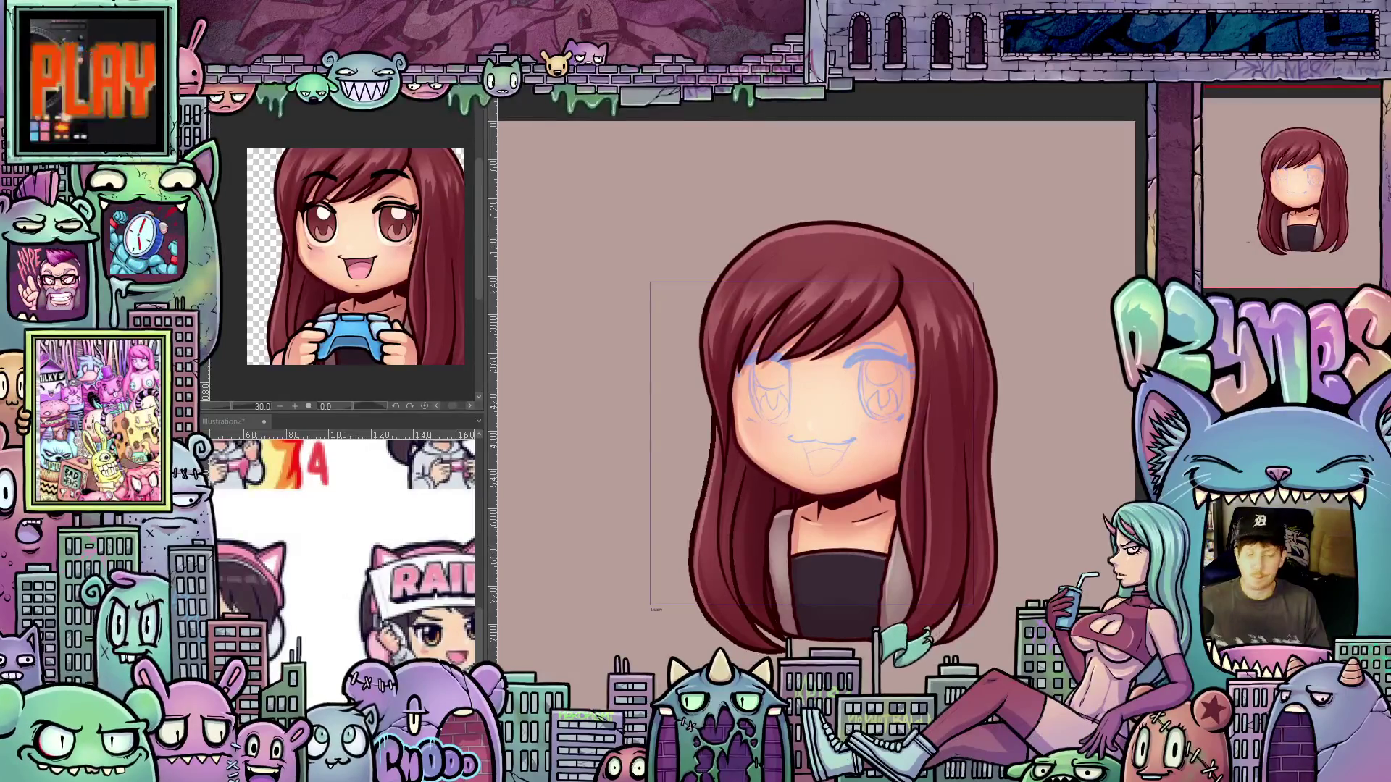
# Scroll the canvas view down toward the girl's face
pyautogui.scroll(-1, 811, 375)
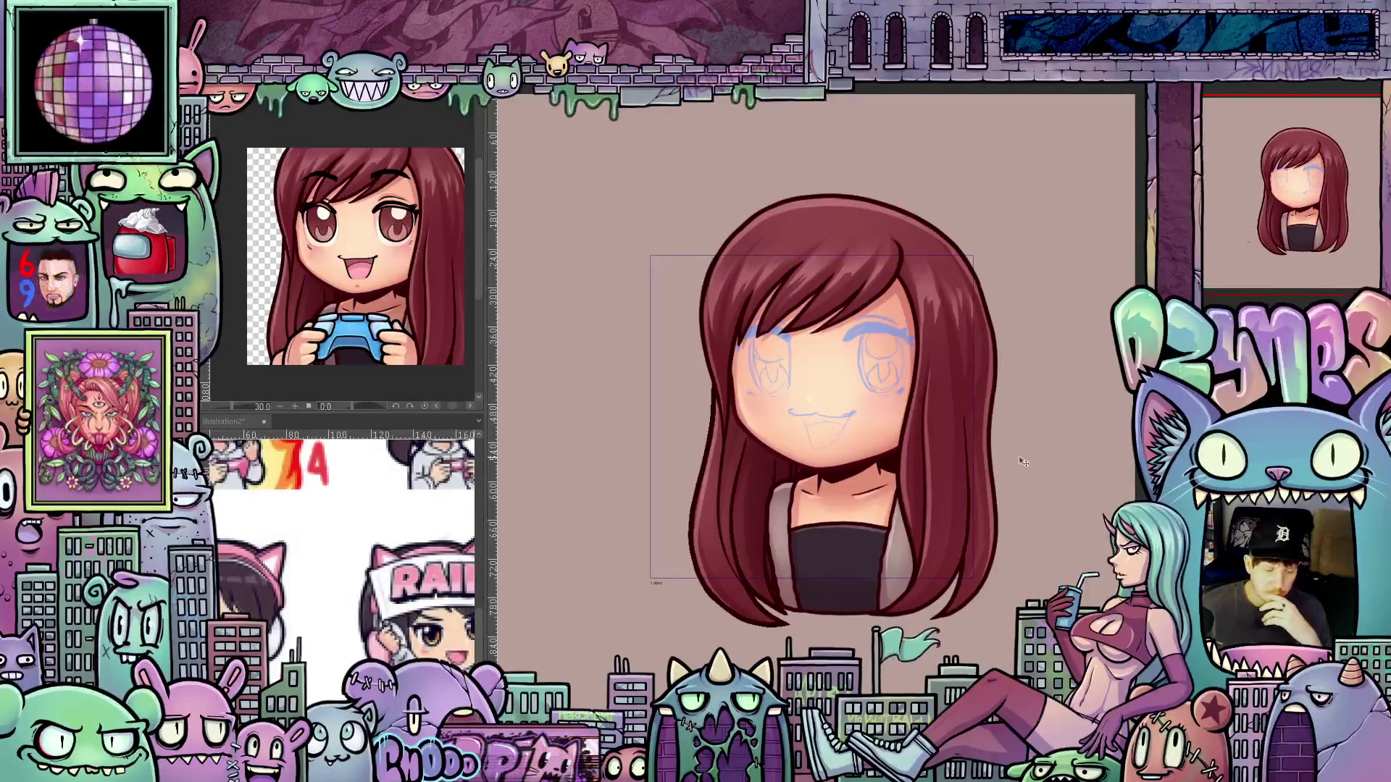
pyautogui.scroll(1, 1007, 473)
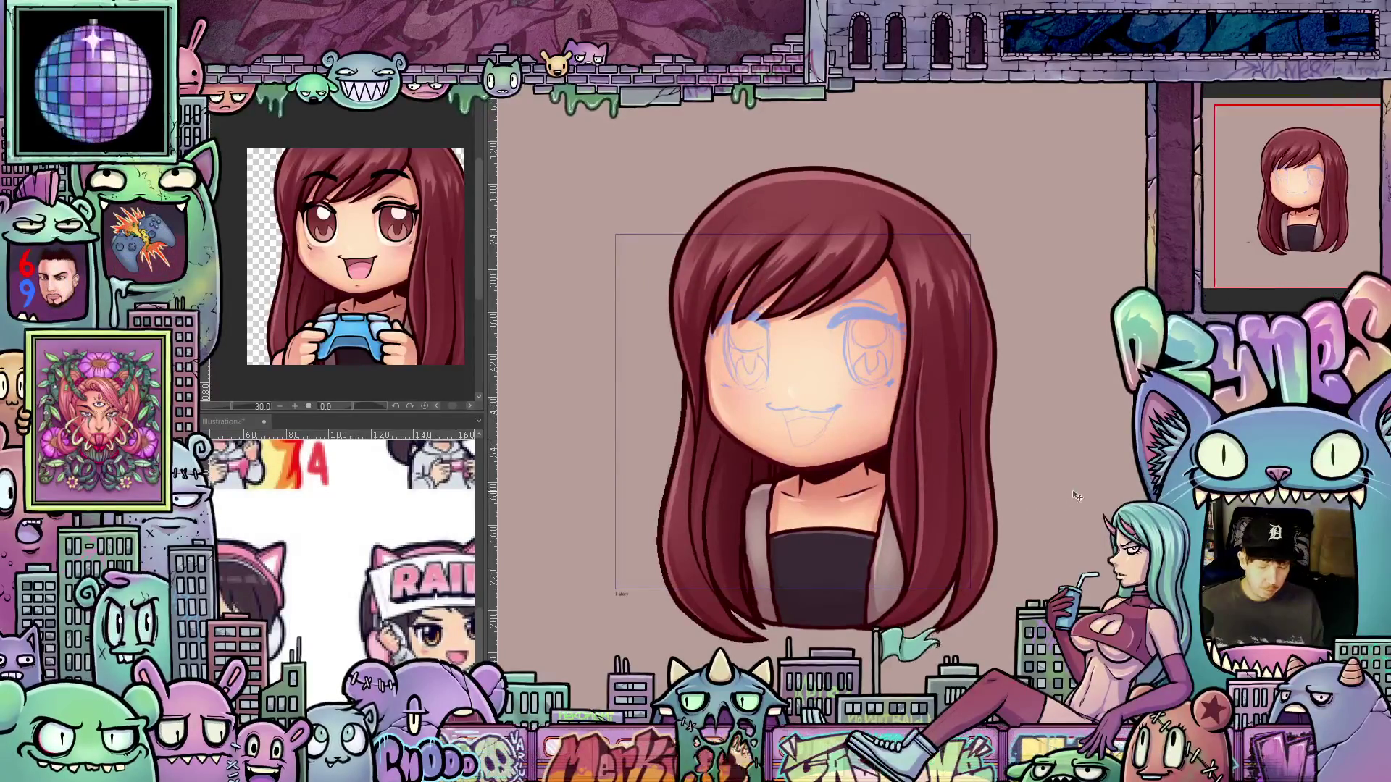
pyautogui.moveTo(1036, 502); pyautogui.dragTo(1063, 494)
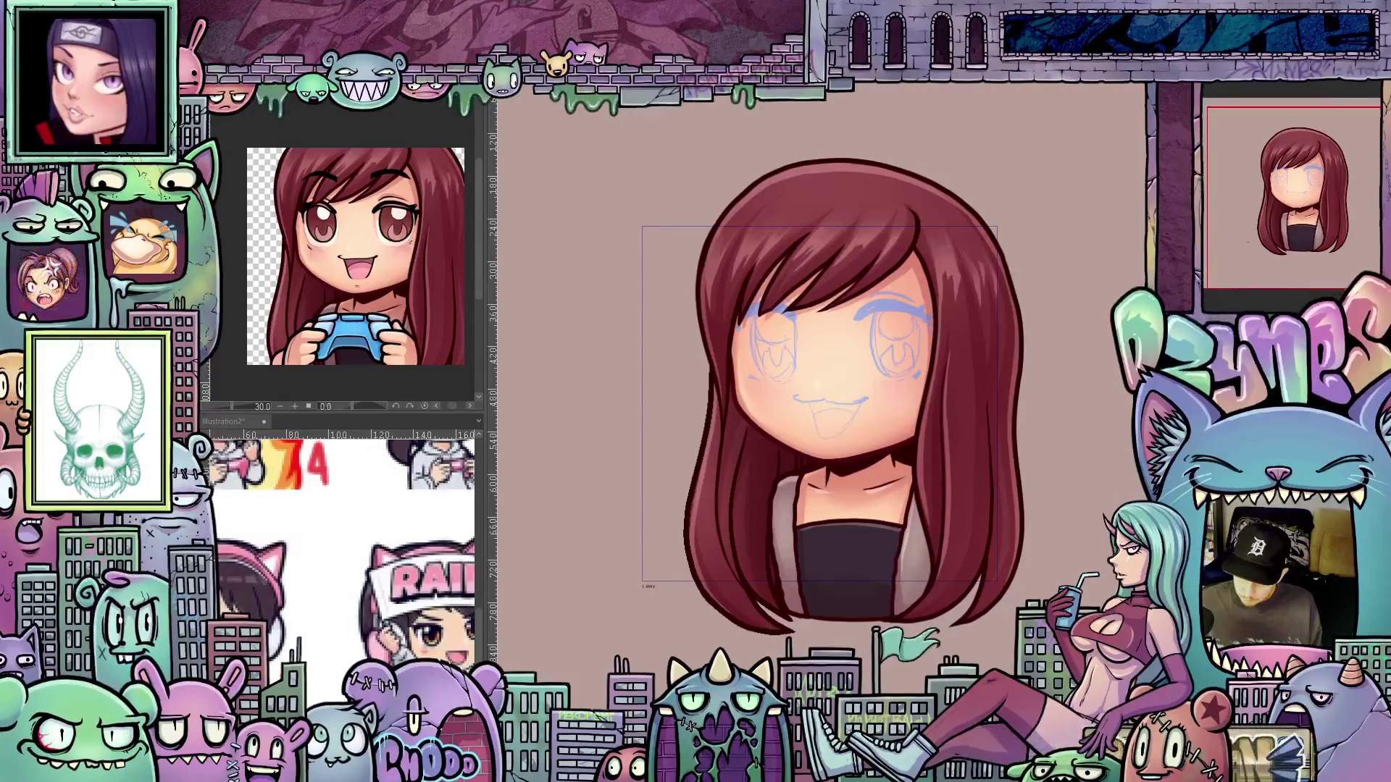
pyautogui.hotkey('ctrl', 'z')
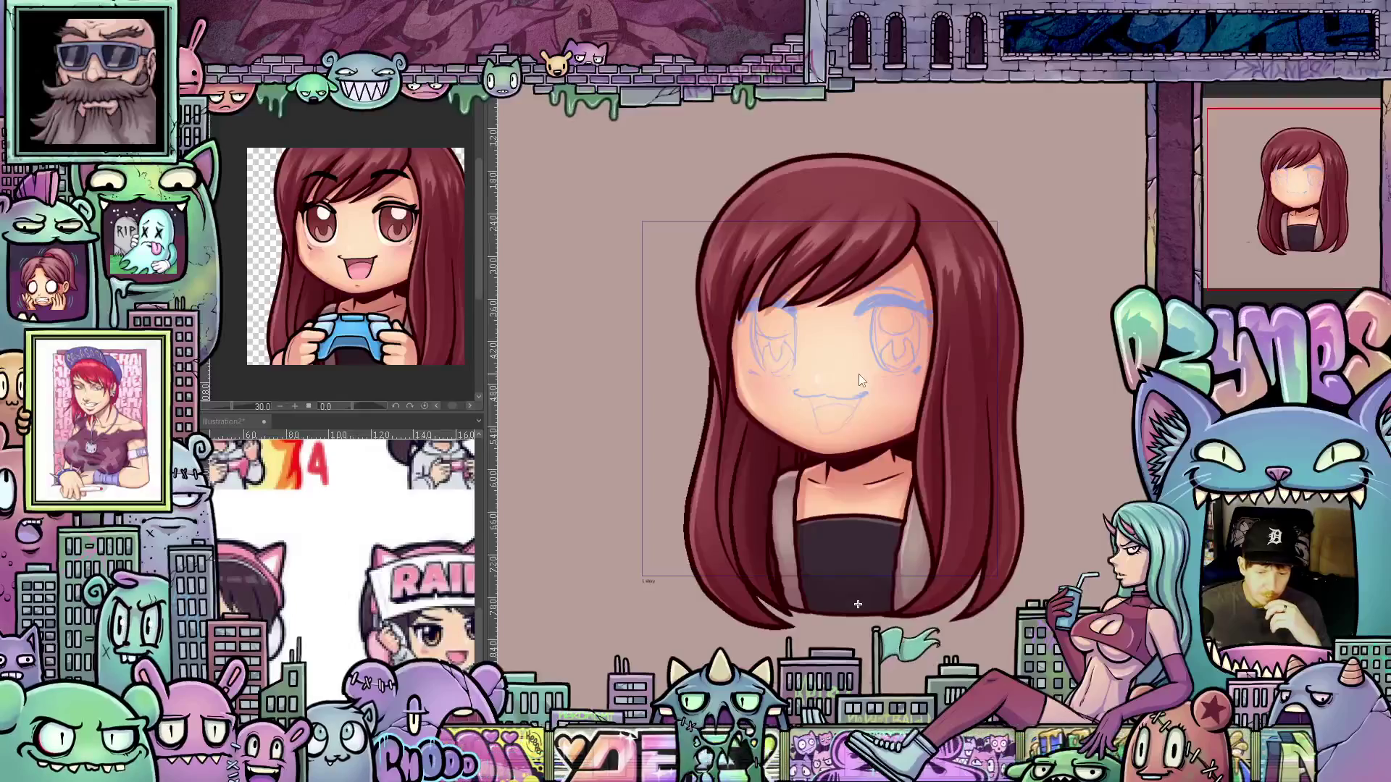
# Rotate the character layer slightly clockwise with Free Transform, refining and committing the tilt
pyautogui.scroll(-2, 858, 379)
pyautogui.hotkey('ctrl', 't')
pyautogui.moveTo(579, 356); pyautogui.dragTo(586, 349)
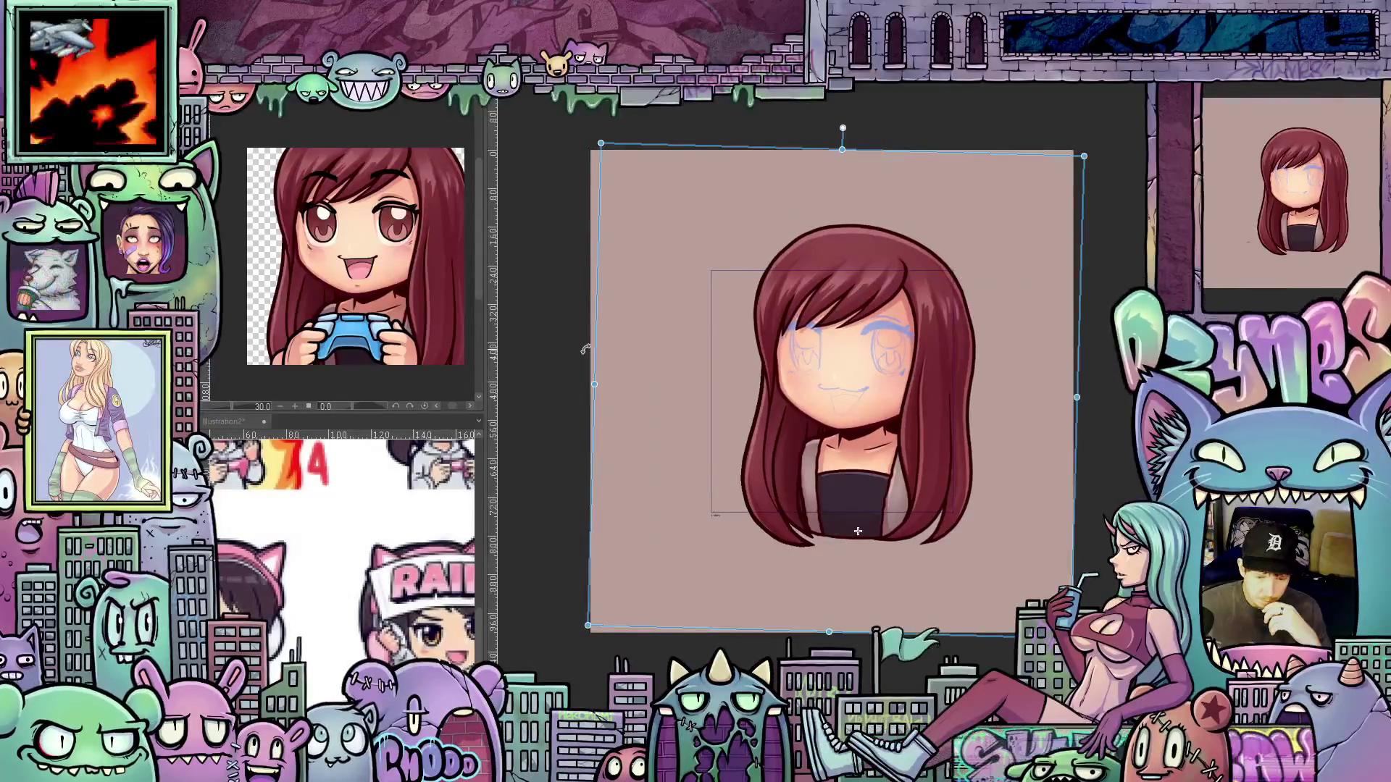
pyautogui.moveTo(585, 349); pyautogui.dragTo(586, 348)
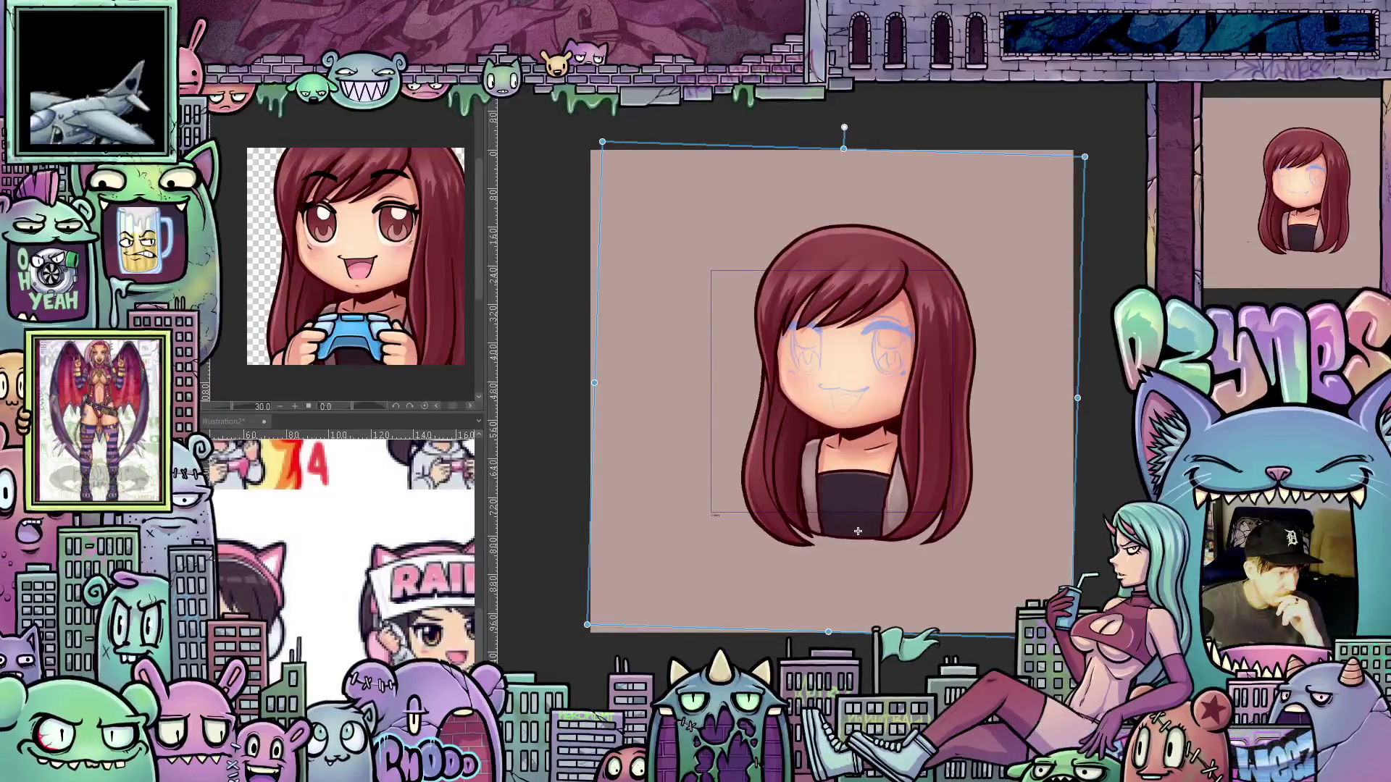
pyautogui.hotkey('ctrl', 'z')
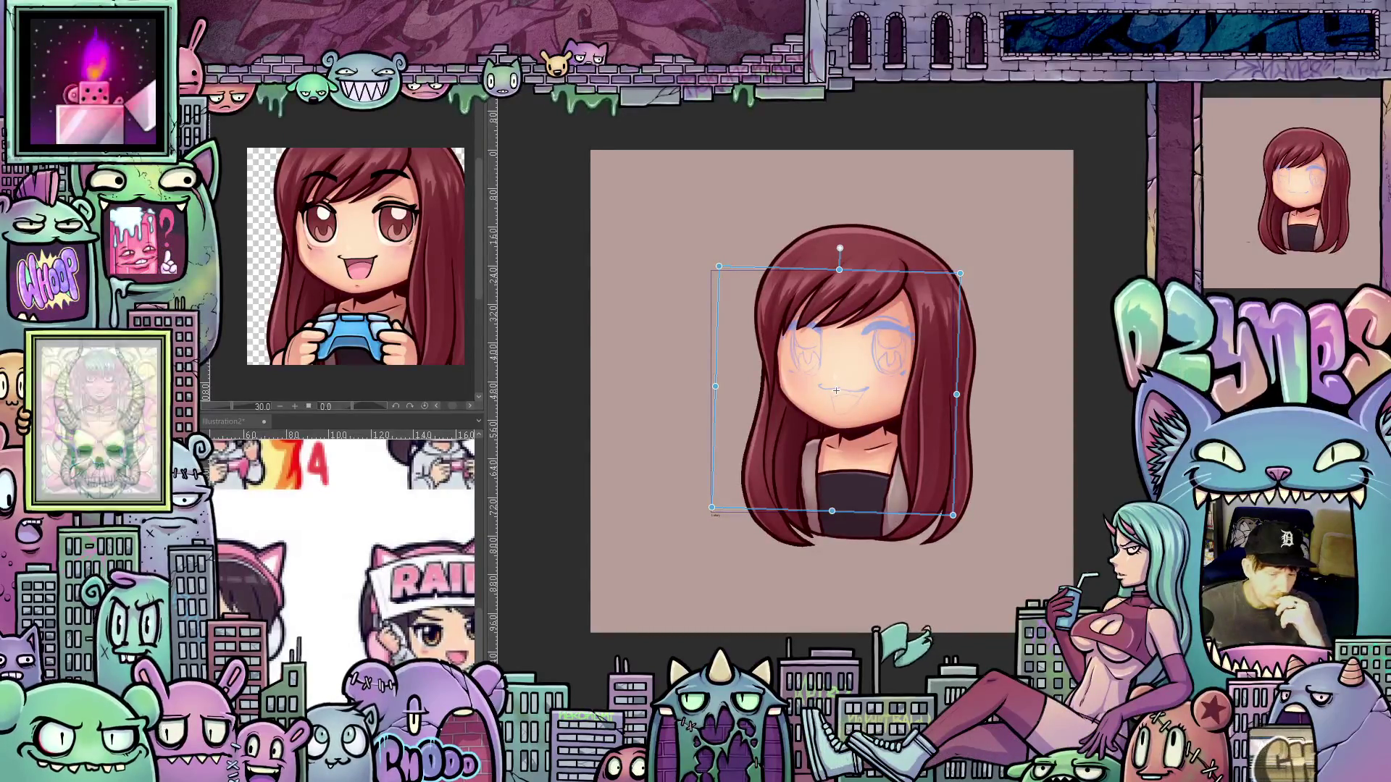
pyautogui.press('Return')
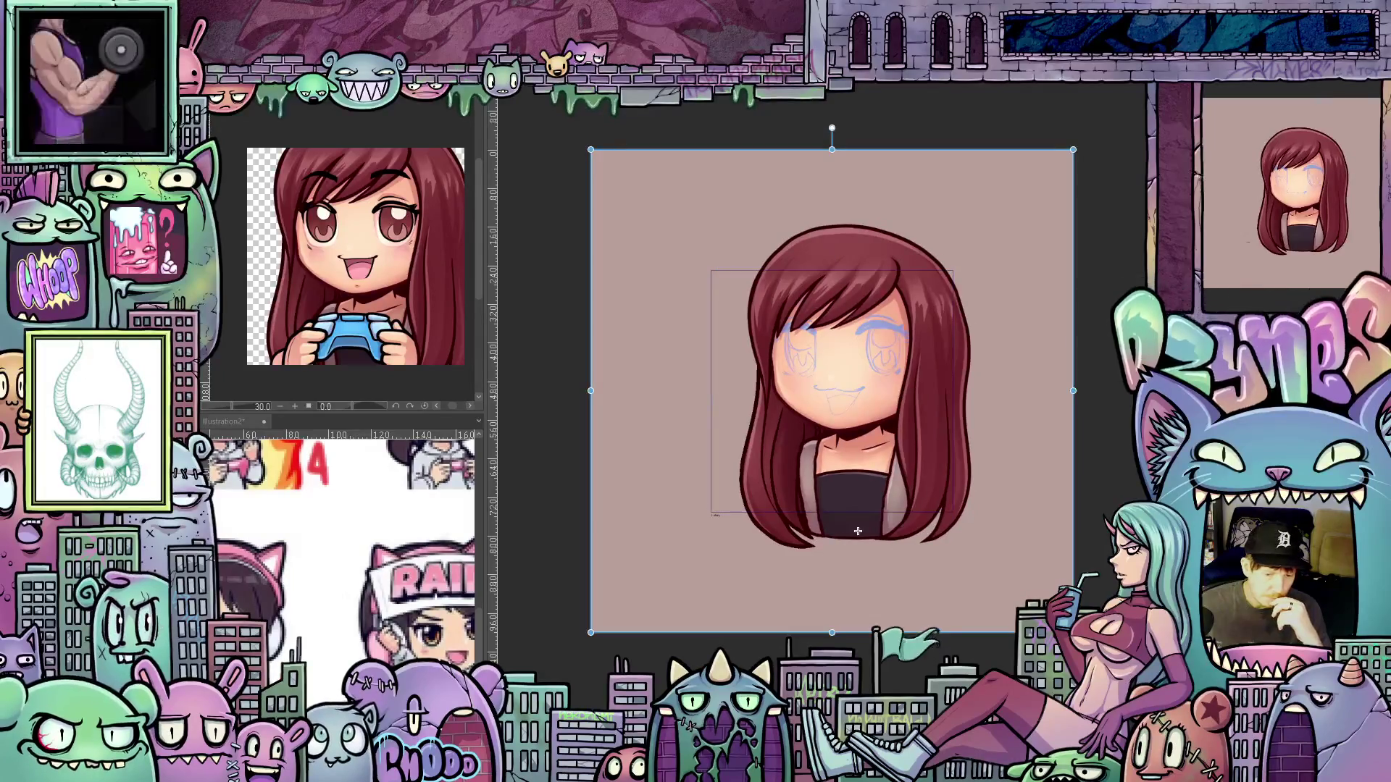
pyautogui.moveTo(832, 128); pyautogui.dragTo(844, 127)
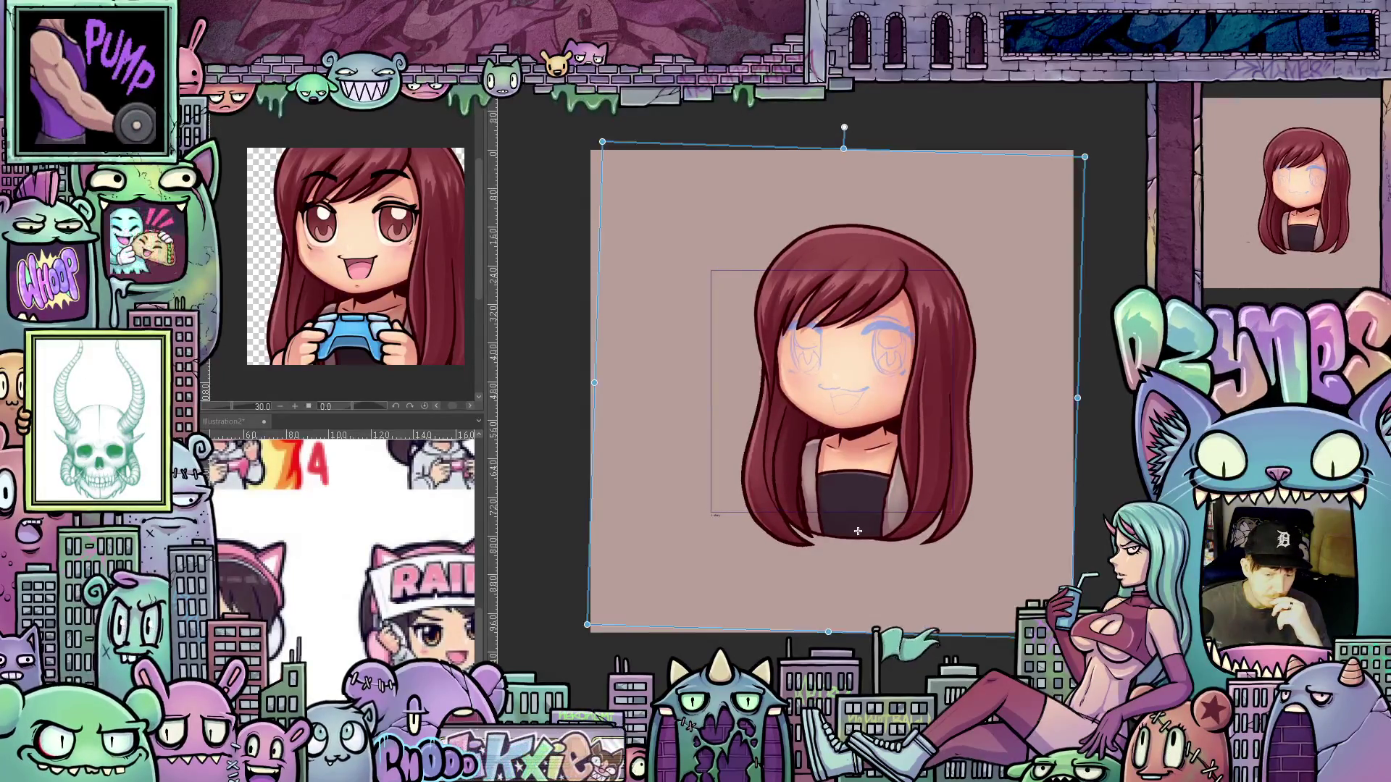
pyautogui.press('Return')
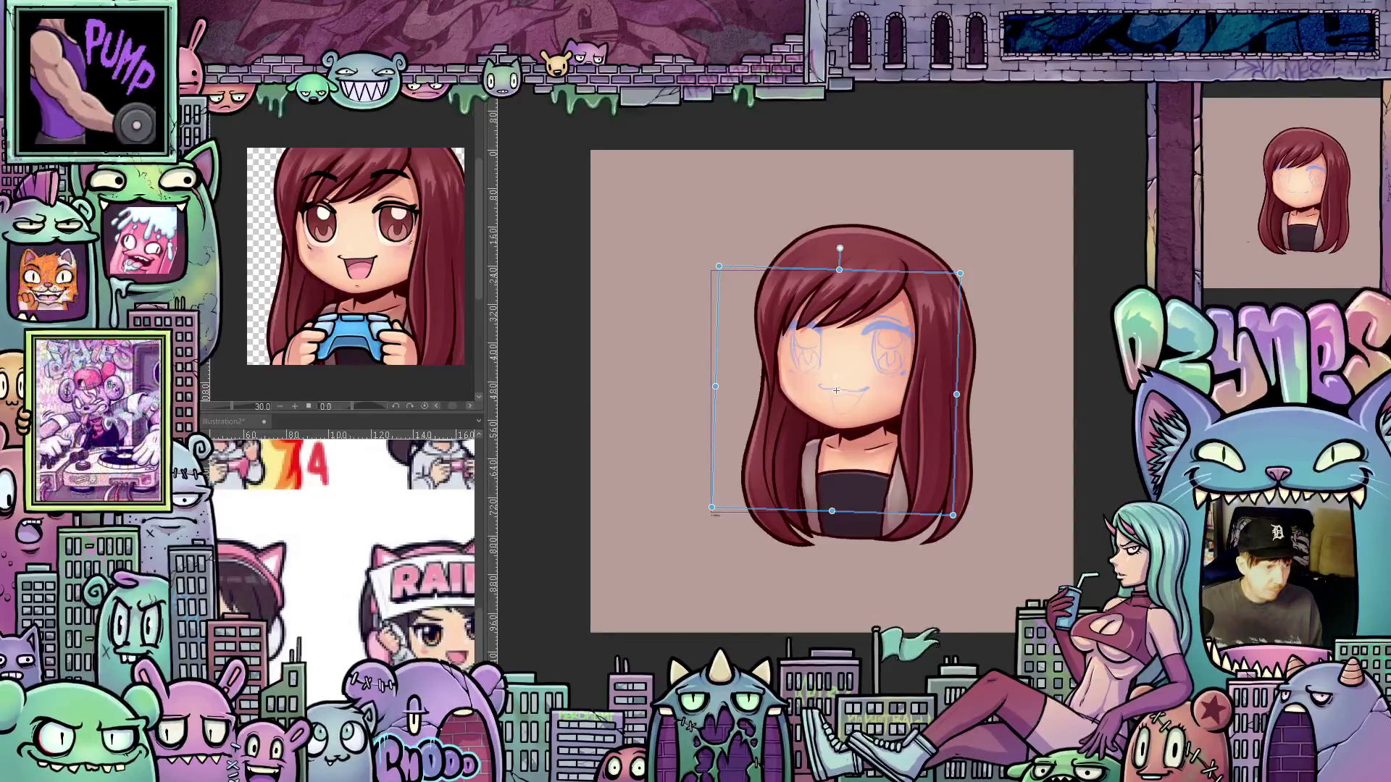
# Tilt the head about 4° clockwise, comparing it against the upright version
pyautogui.hotkey('ctrl', 'z')
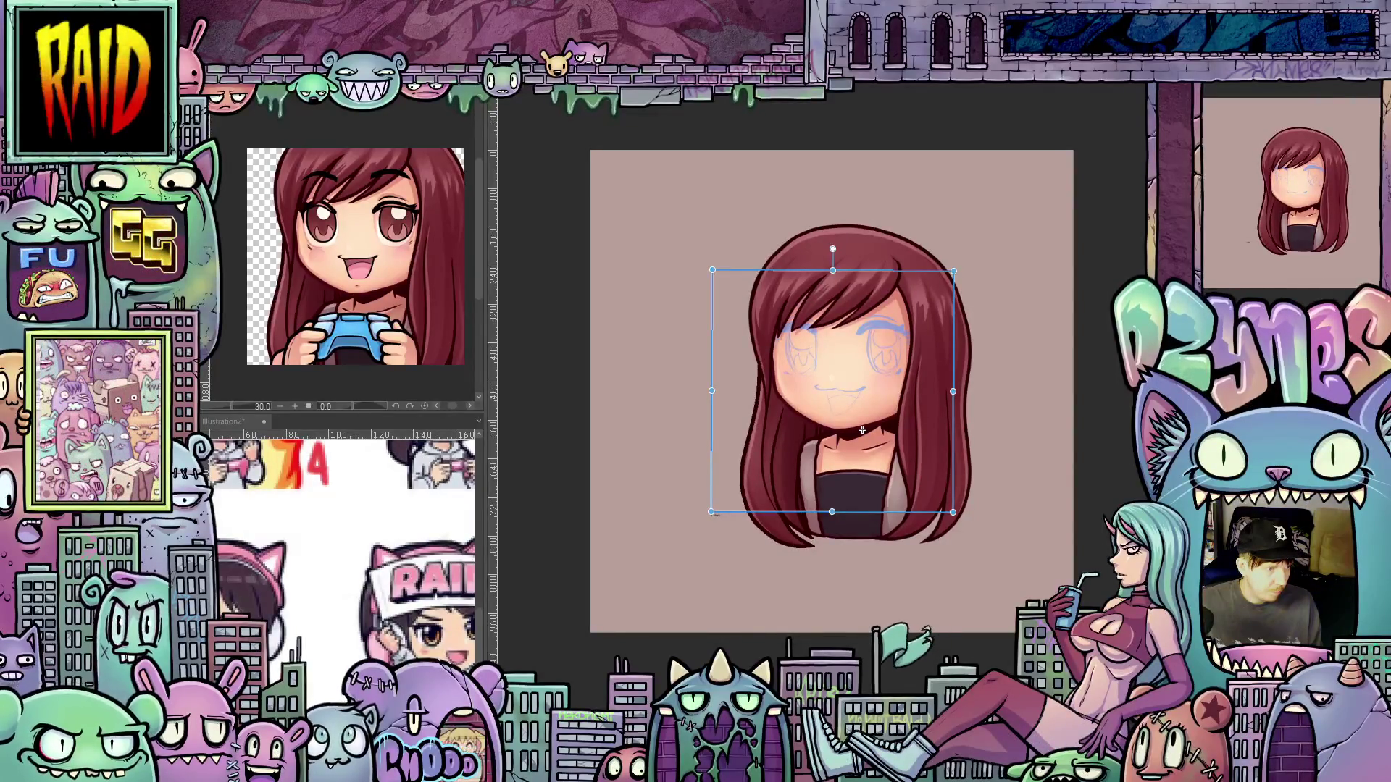
pyautogui.moveTo(862, 430); pyautogui.dragTo(864, 430)
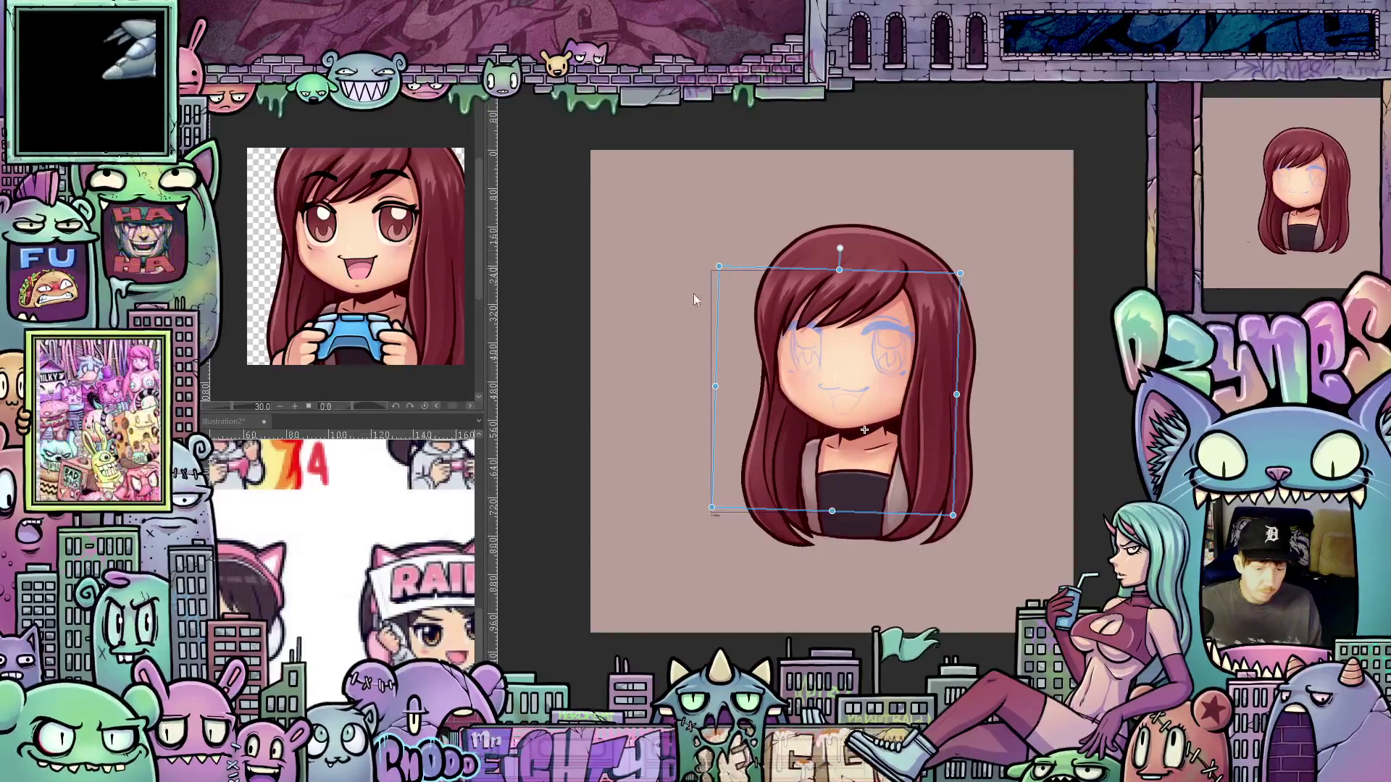
pyautogui.moveTo(710, 360); pyautogui.dragTo(717, 356)
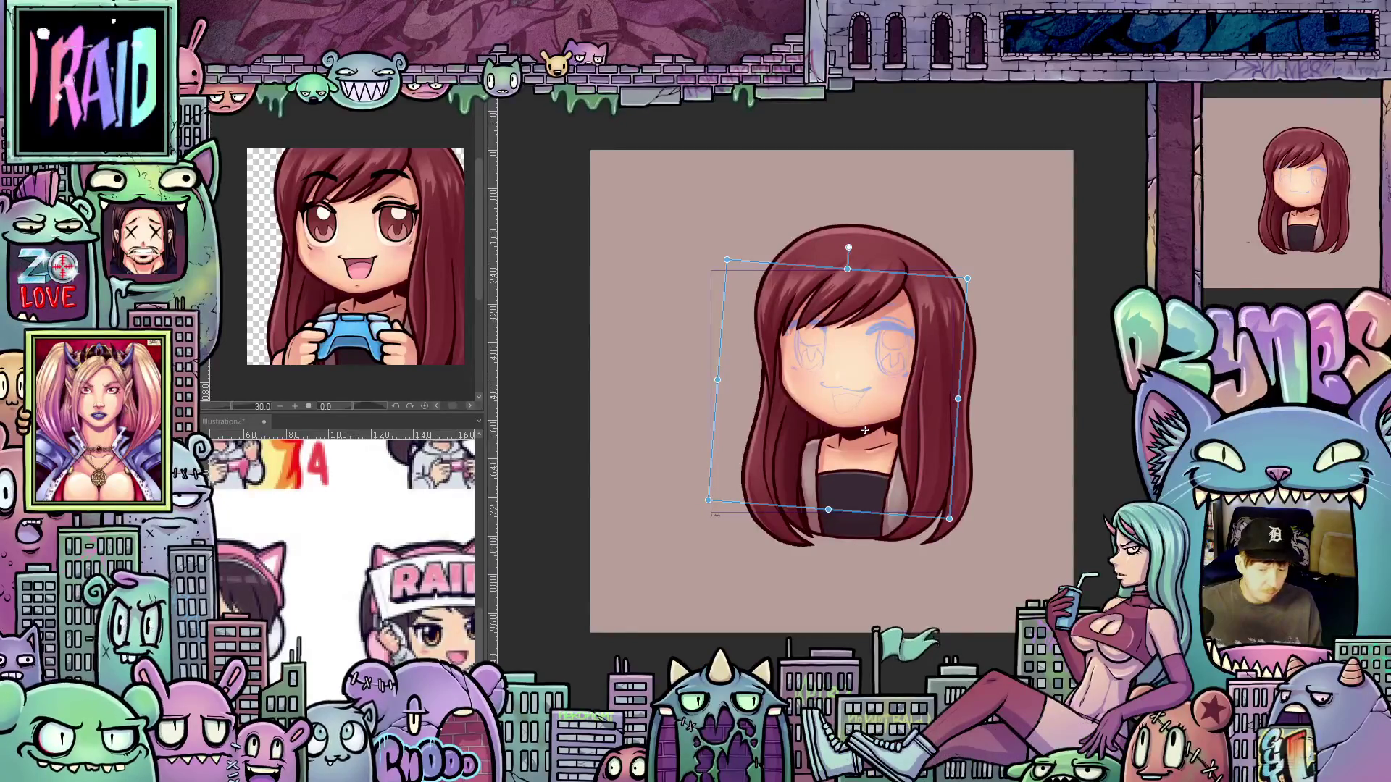
pyautogui.hotkey('ctrl', 'z')
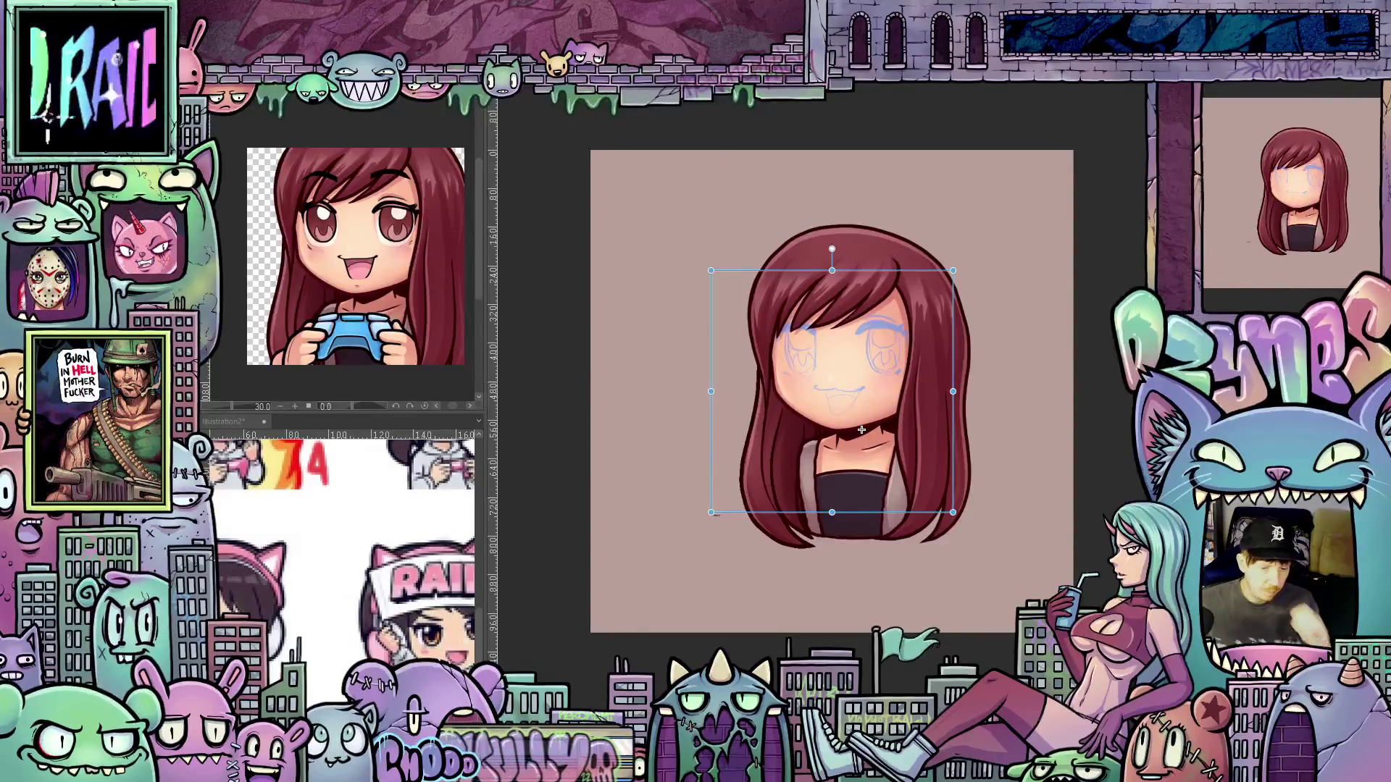
pyautogui.hotkey('ctrl', 'y')
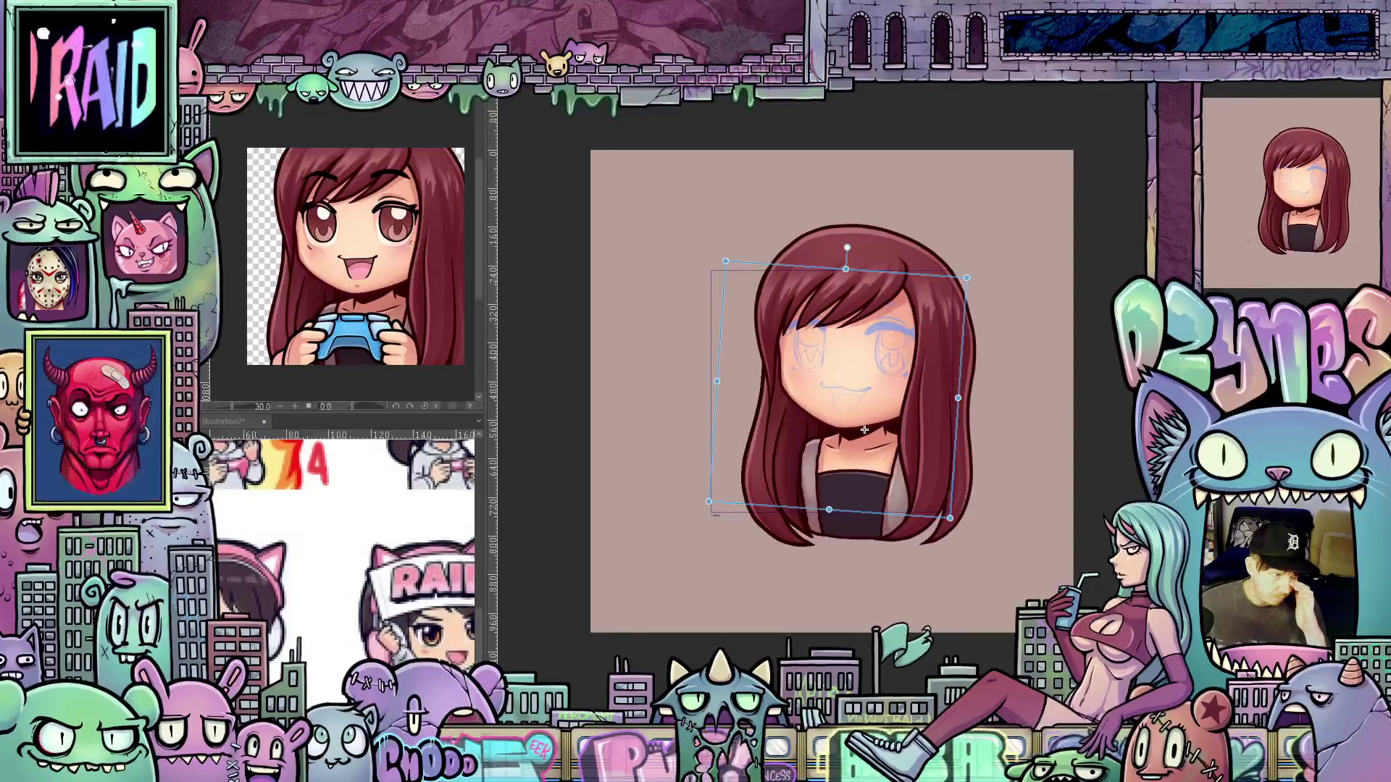
pyautogui.hotkey('ctrl', 'z')
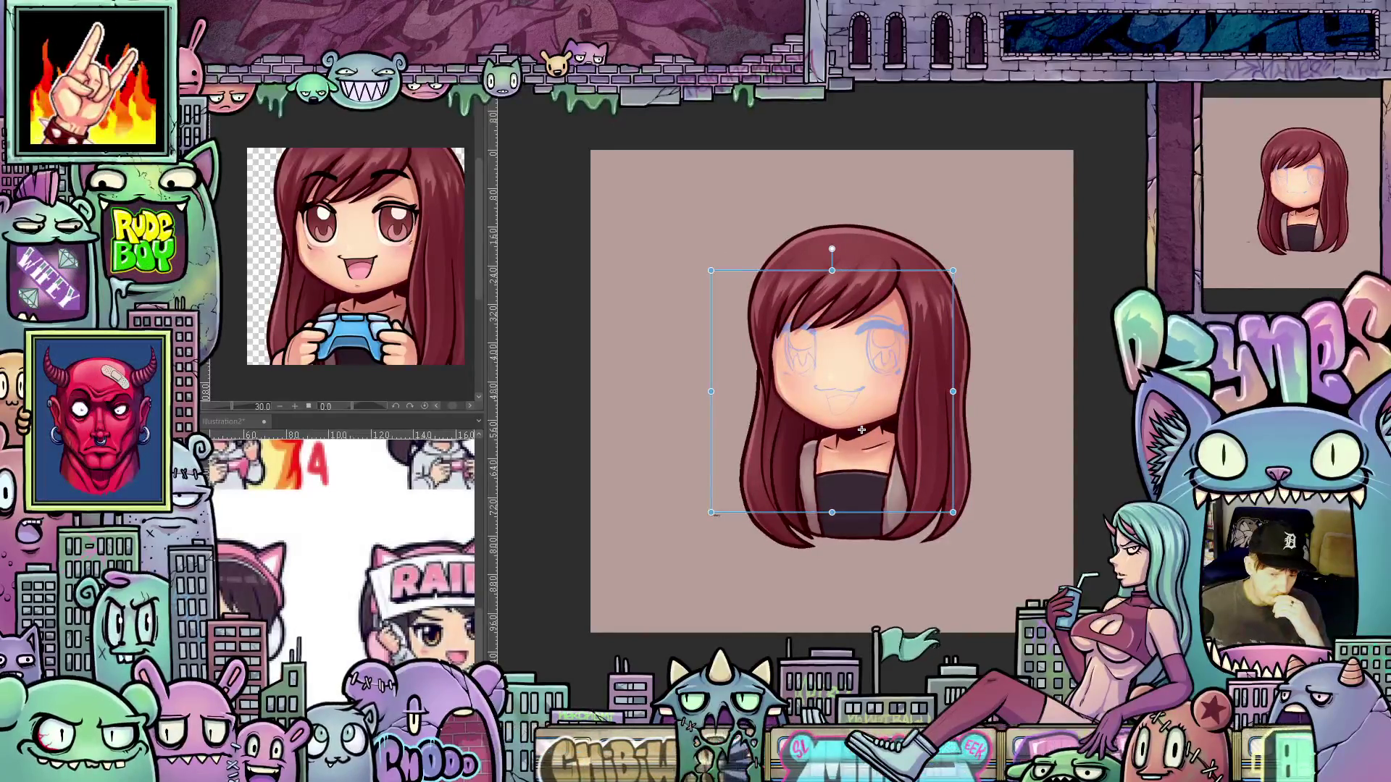
pyautogui.hotkey('ctrl', 'y')
pyautogui.hotkey('ctrl', 'y')
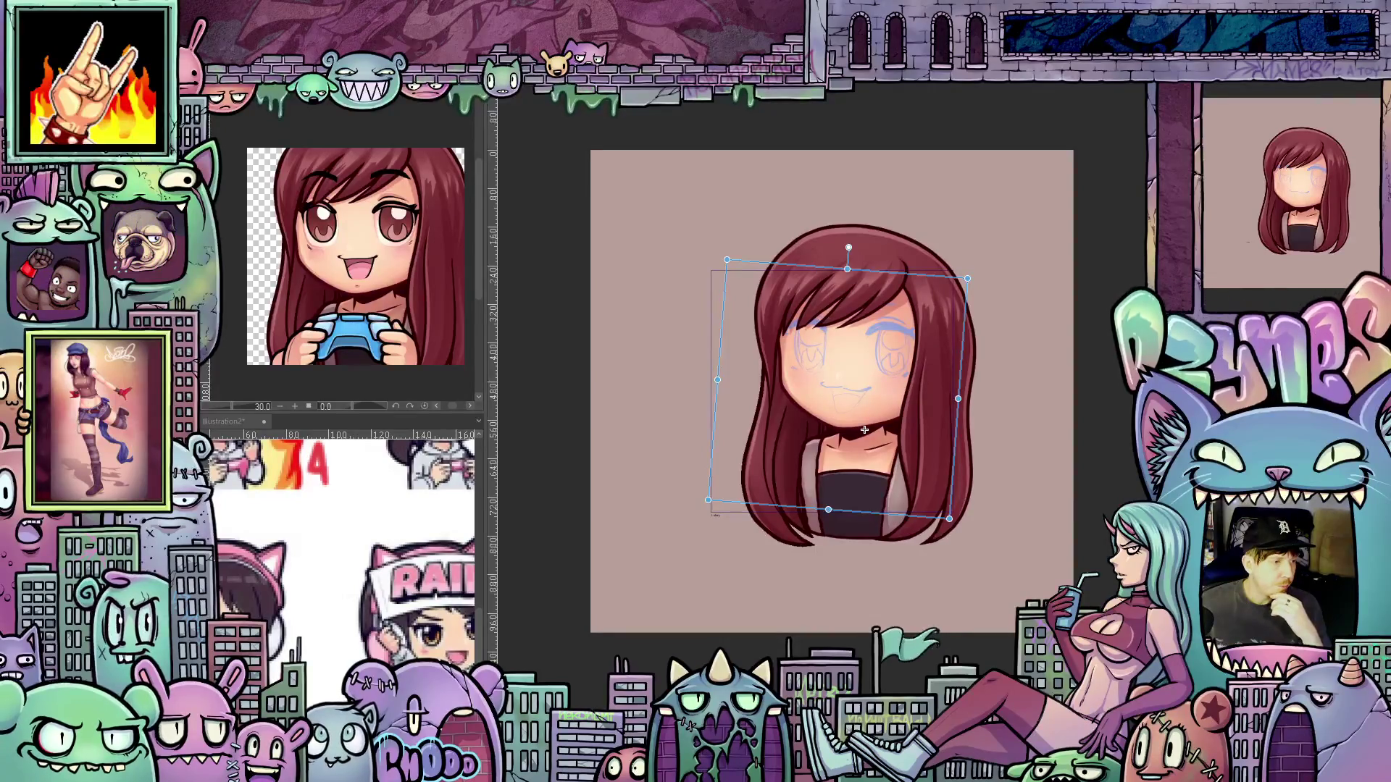
pyautogui.hotkey('ctrl', 'z')
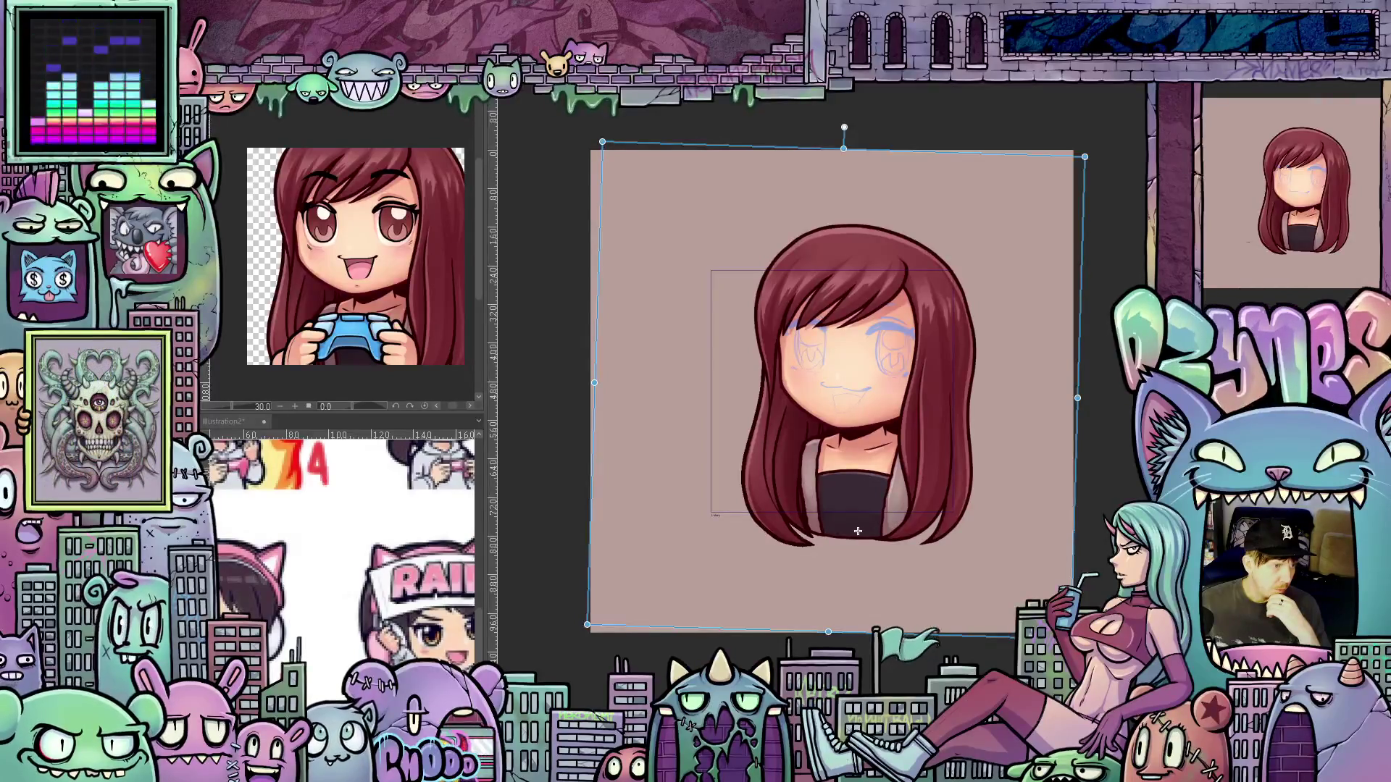
# Compare the current and previous head states, then rotate the head counter-clockwise
pyautogui.hotkey('ctrl', 'z')
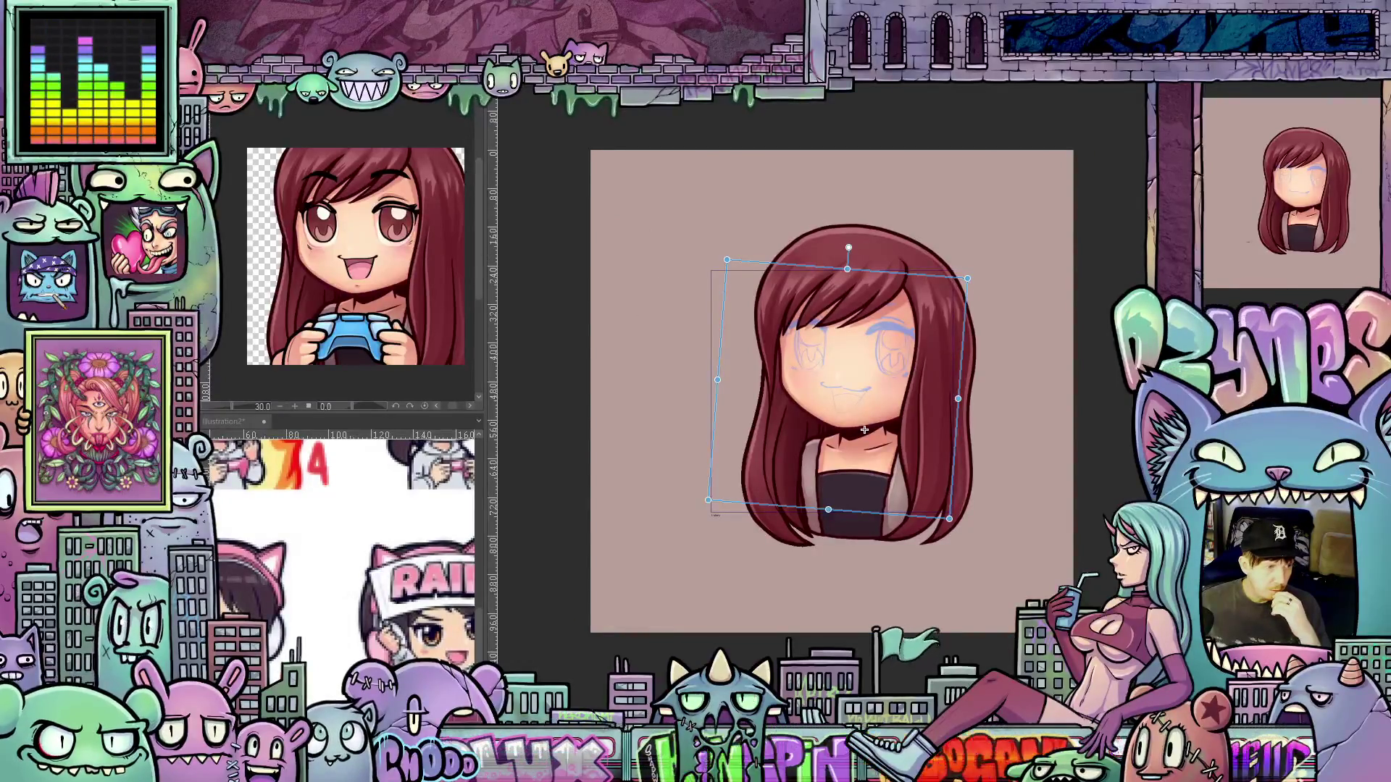
pyautogui.hotkey('ctrl', 'y')
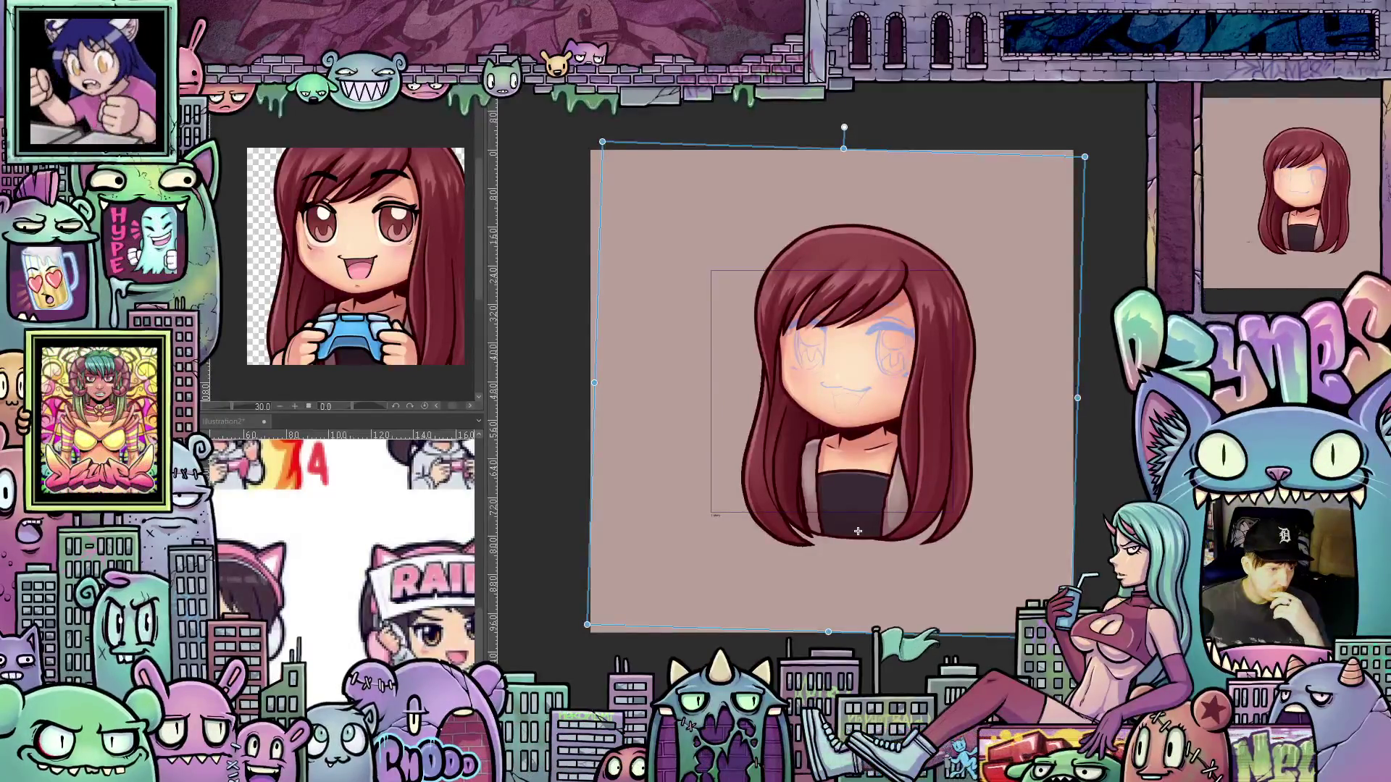
pyautogui.hotkey('ctrl', 'z')
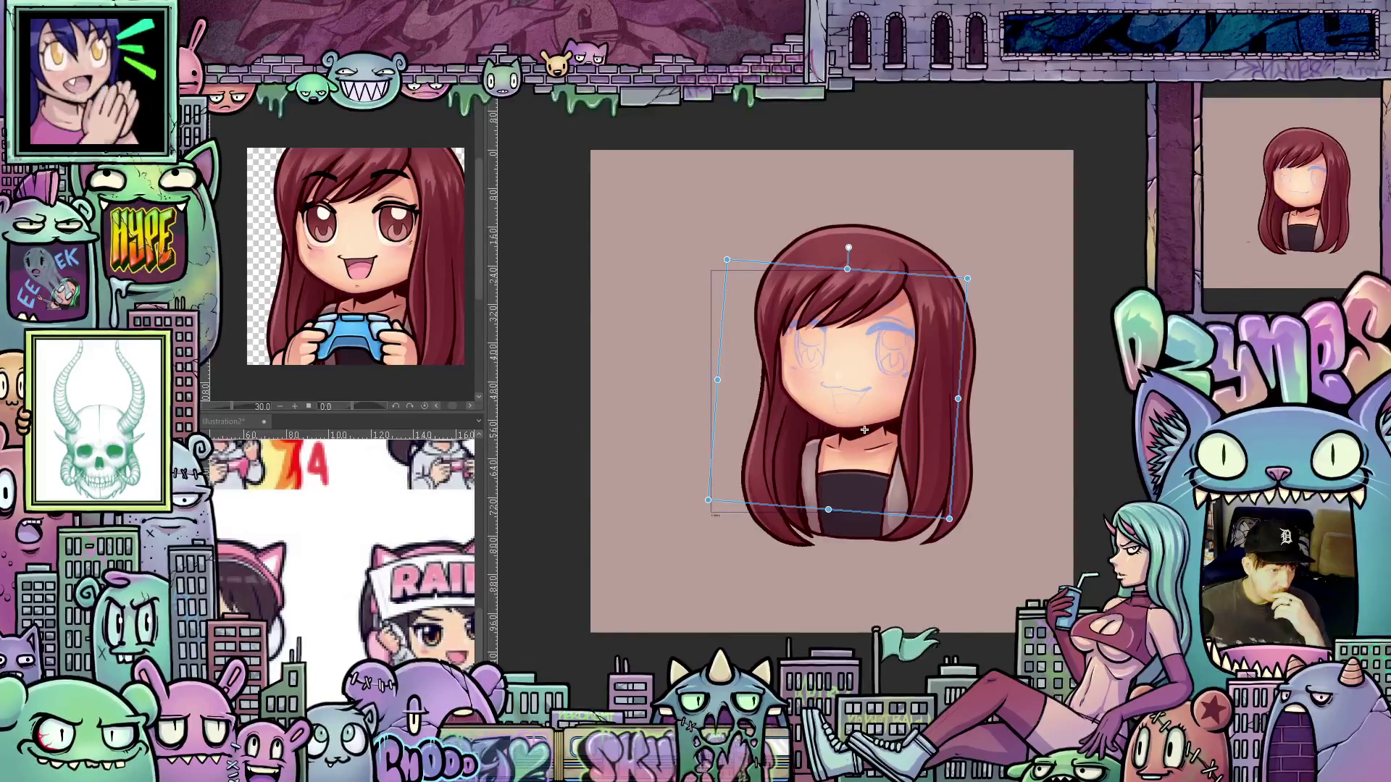
pyautogui.hotkey('ctrl', 'y')
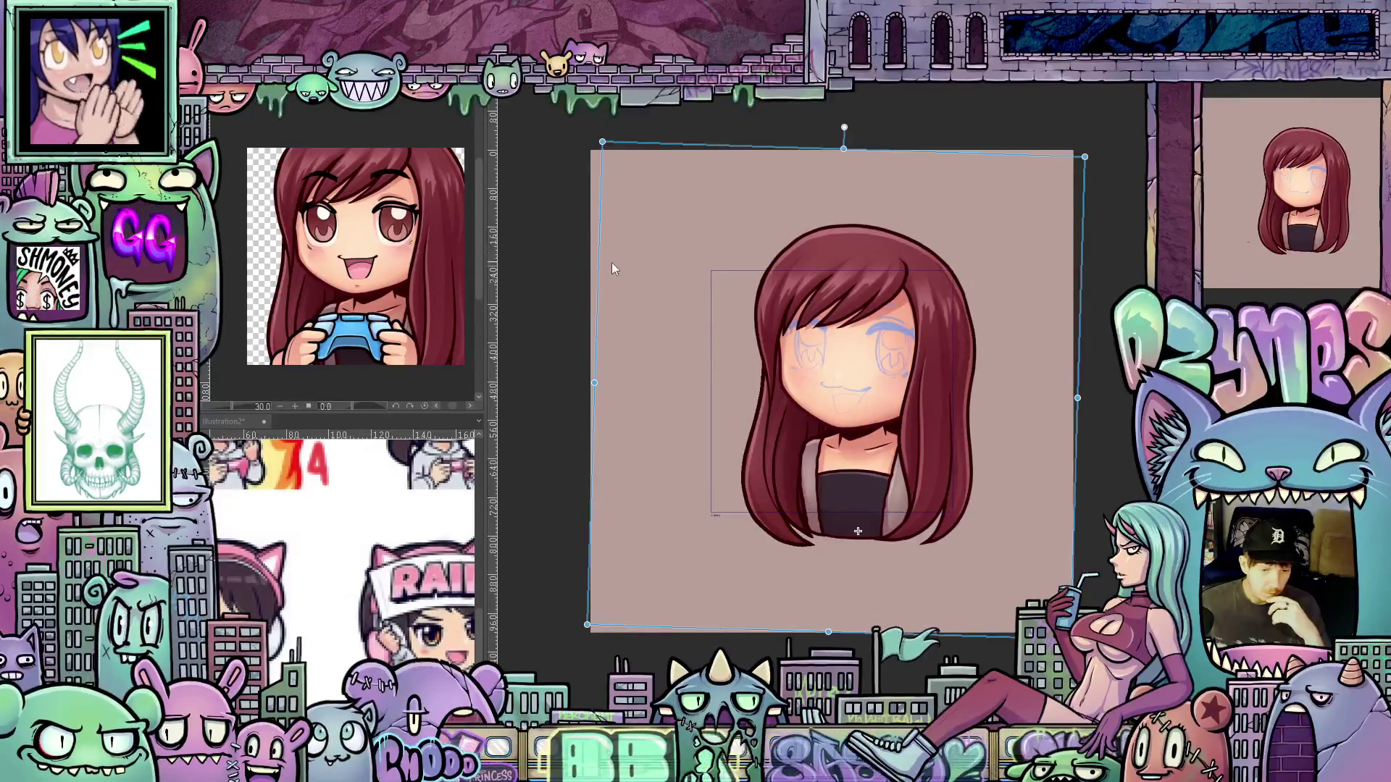
pyautogui.moveTo(580, 312); pyautogui.dragTo(566, 340)
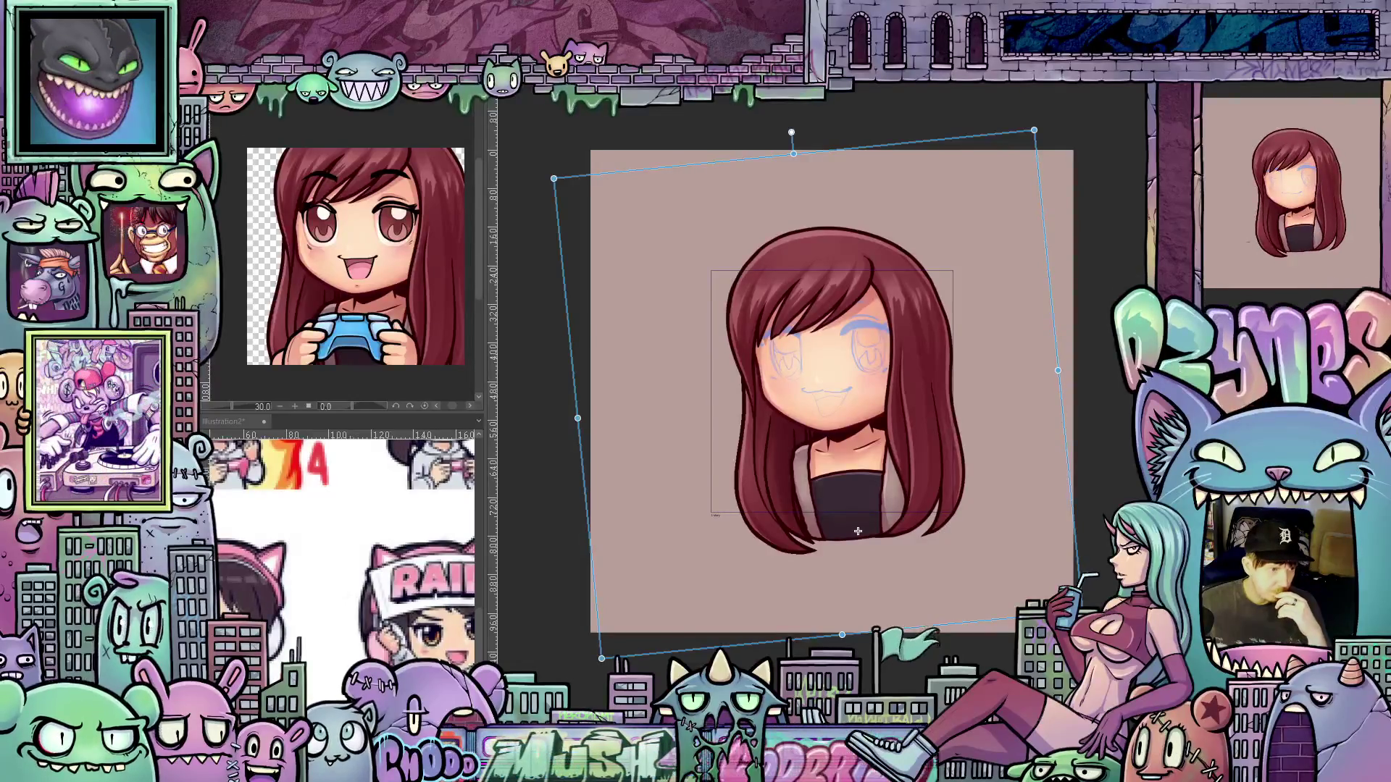
# Try further counter-clockwise rotations, revert to upright, then rotate the head slightly clockwise
pyautogui.hotkey('ctrl', 'z')
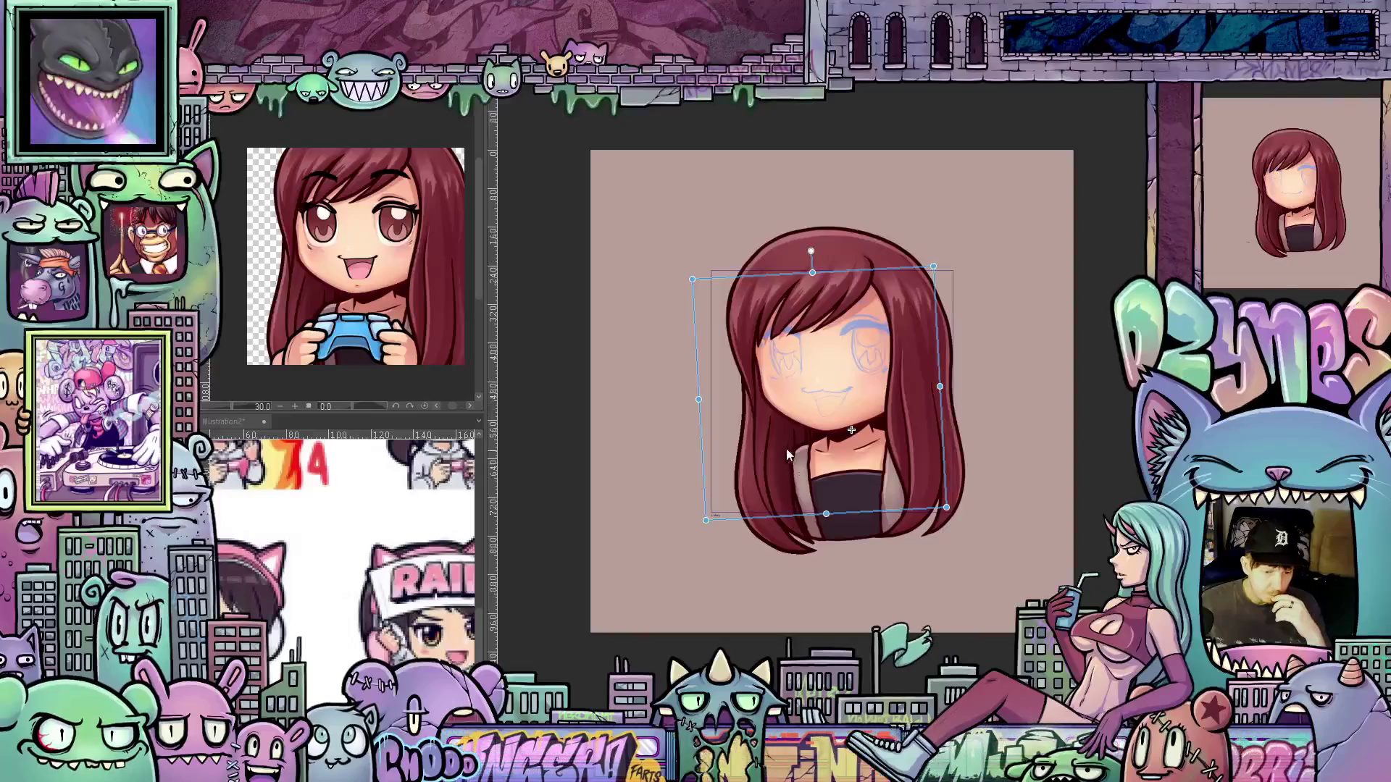
pyautogui.moveTo(687, 401); pyautogui.dragTo(684, 410)
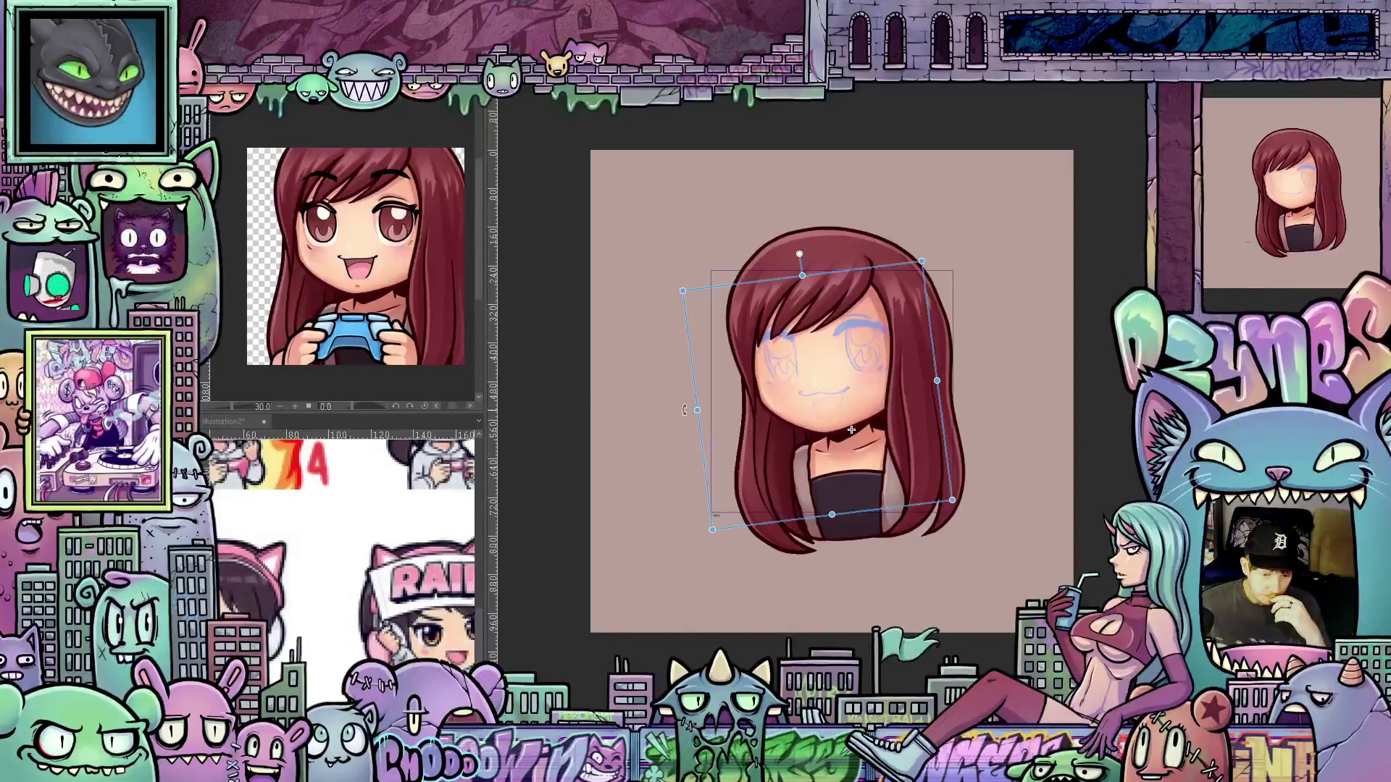
pyautogui.hotkey('ctrl', 'z')
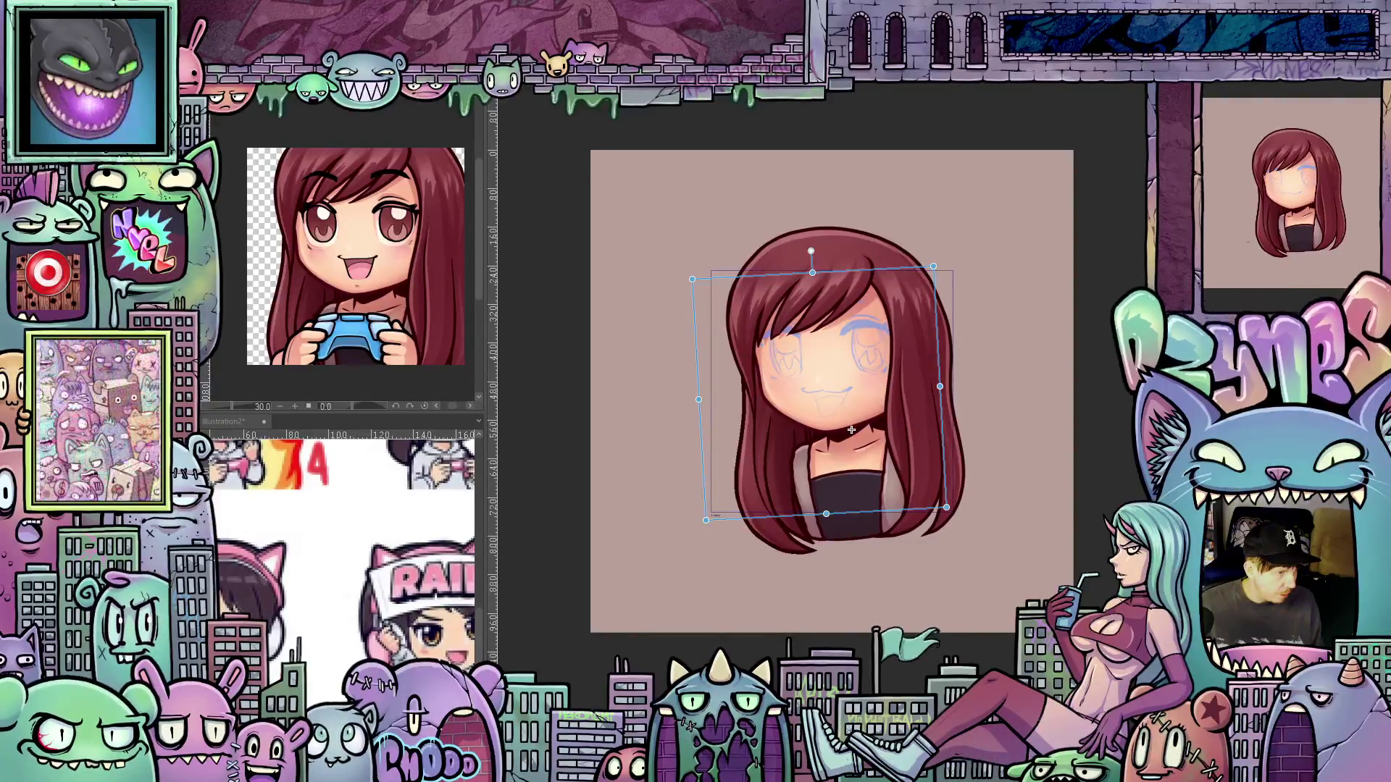
pyautogui.hotkey('ctrl', 'z')
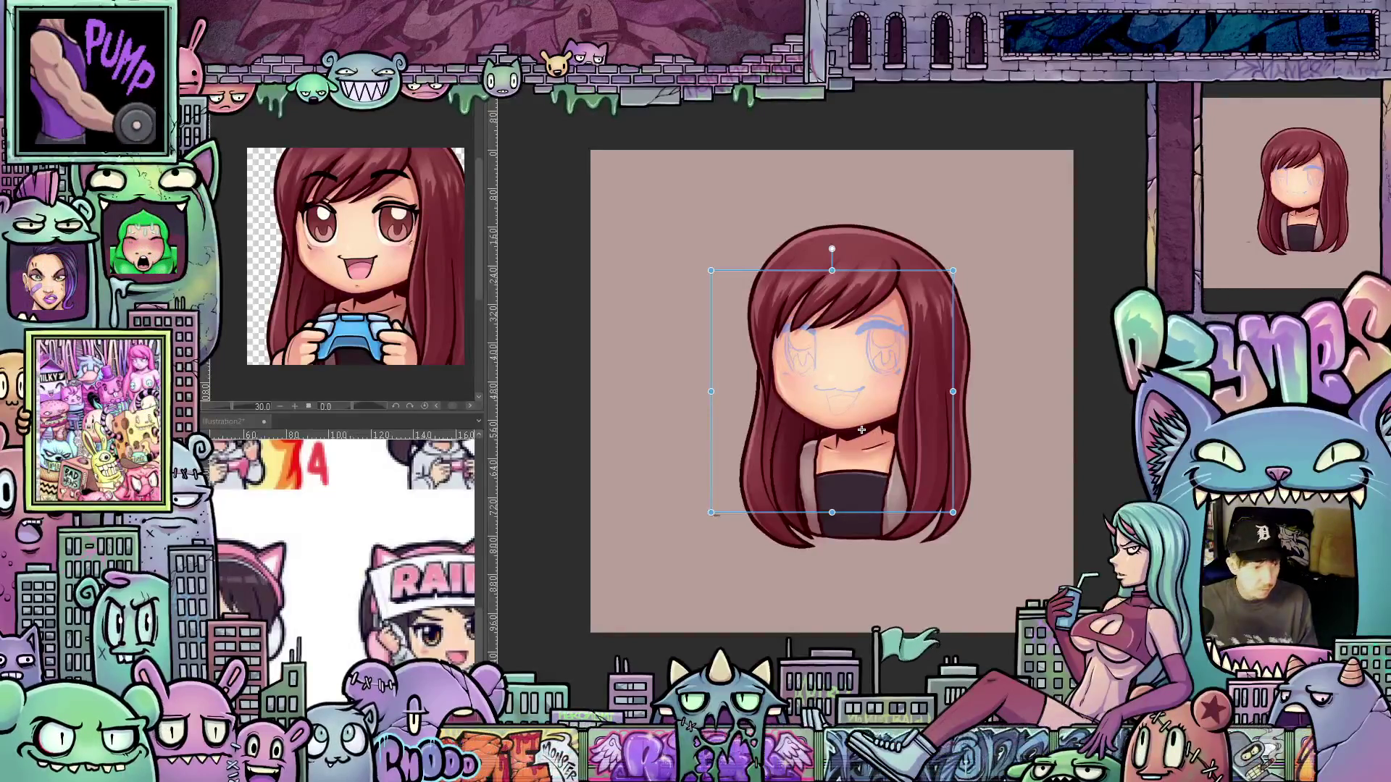
pyautogui.moveTo(861, 430); pyautogui.dragTo(853, 430)
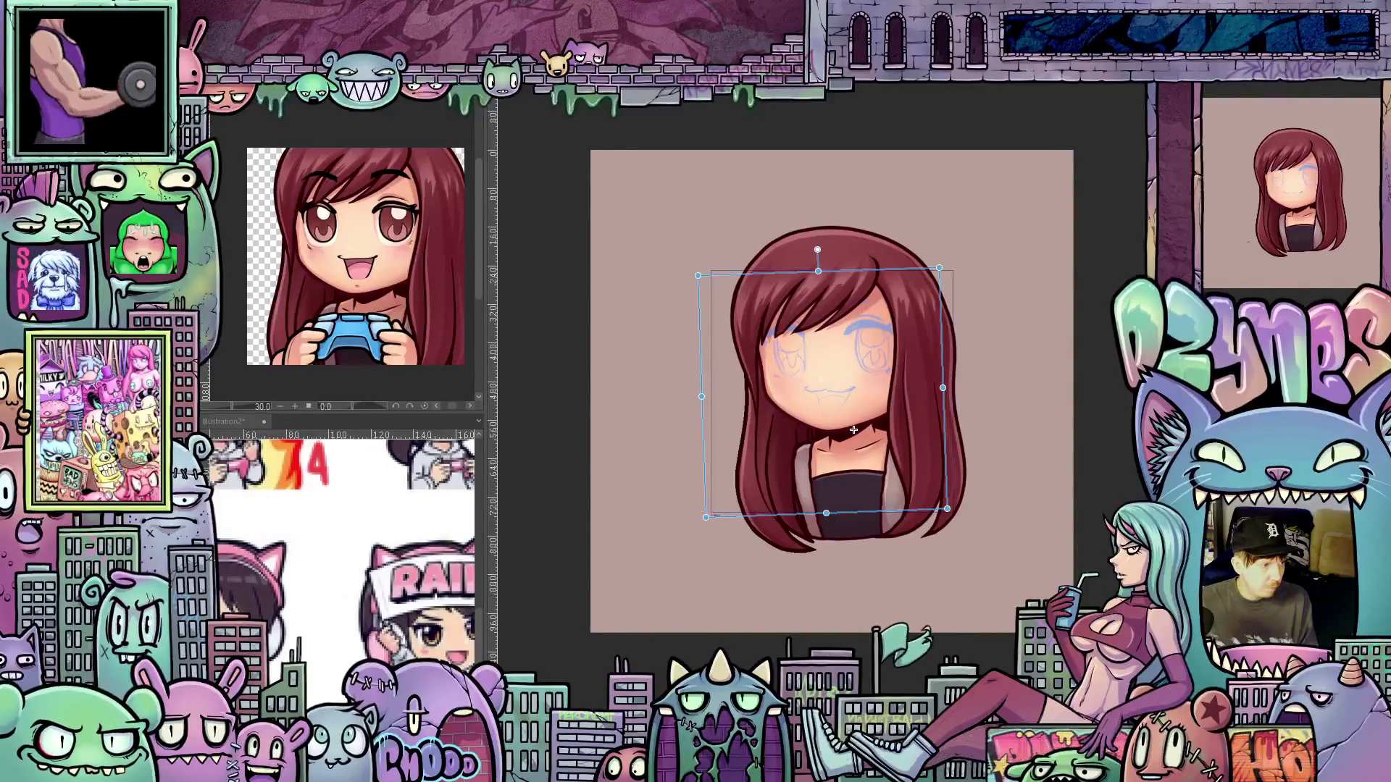
pyautogui.press('Escape')
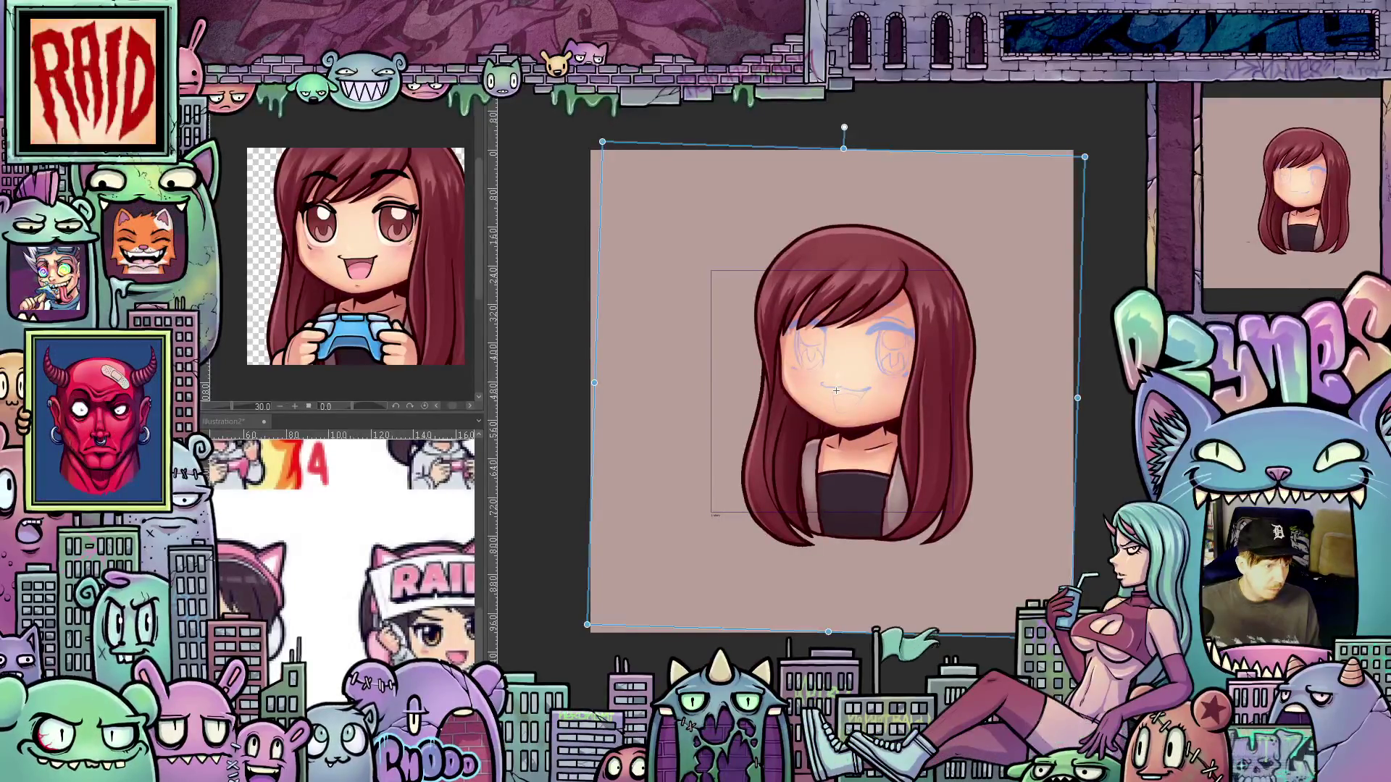
pyautogui.moveTo(851, 135); pyautogui.dragTo(868, 143)
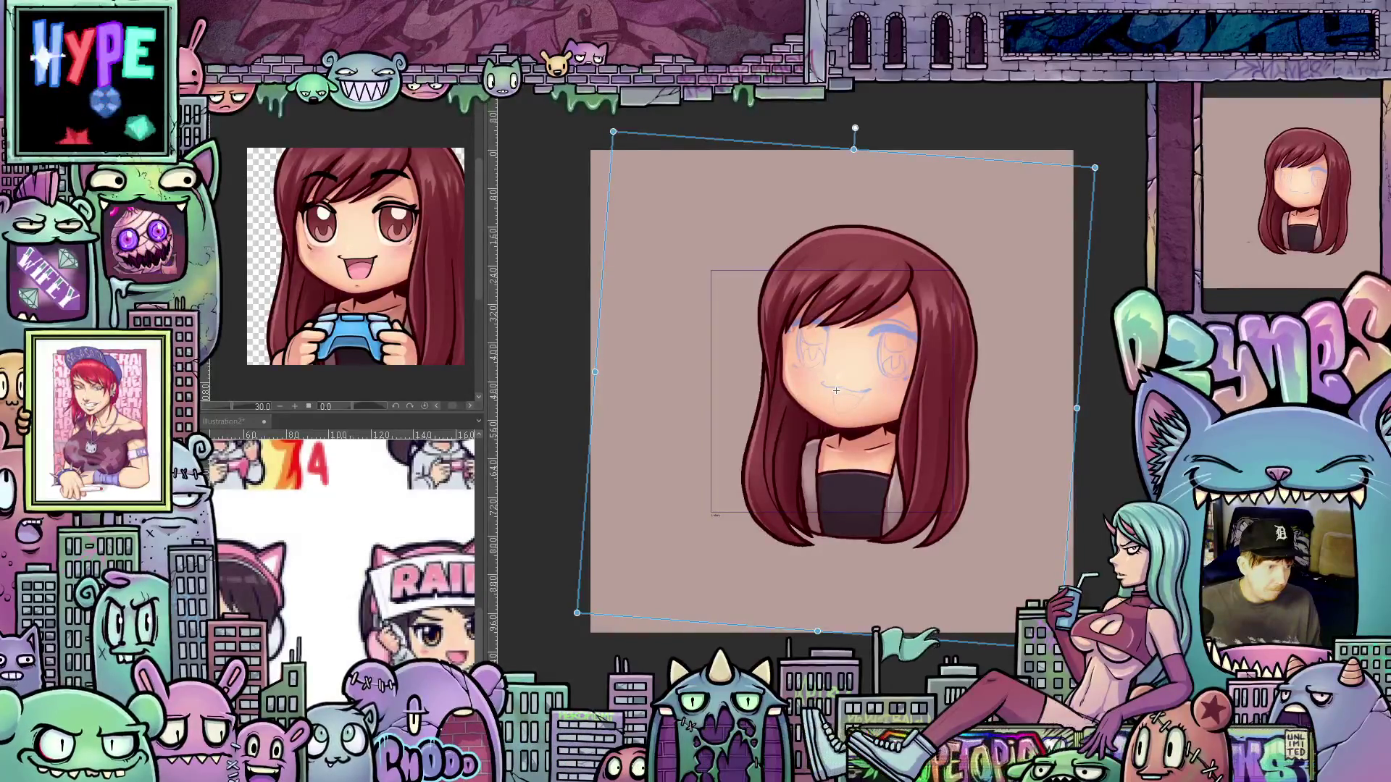
# Test slight head tilts, return the head upright, and play the animation preview
pyautogui.hotkey('ctrl', 'z')
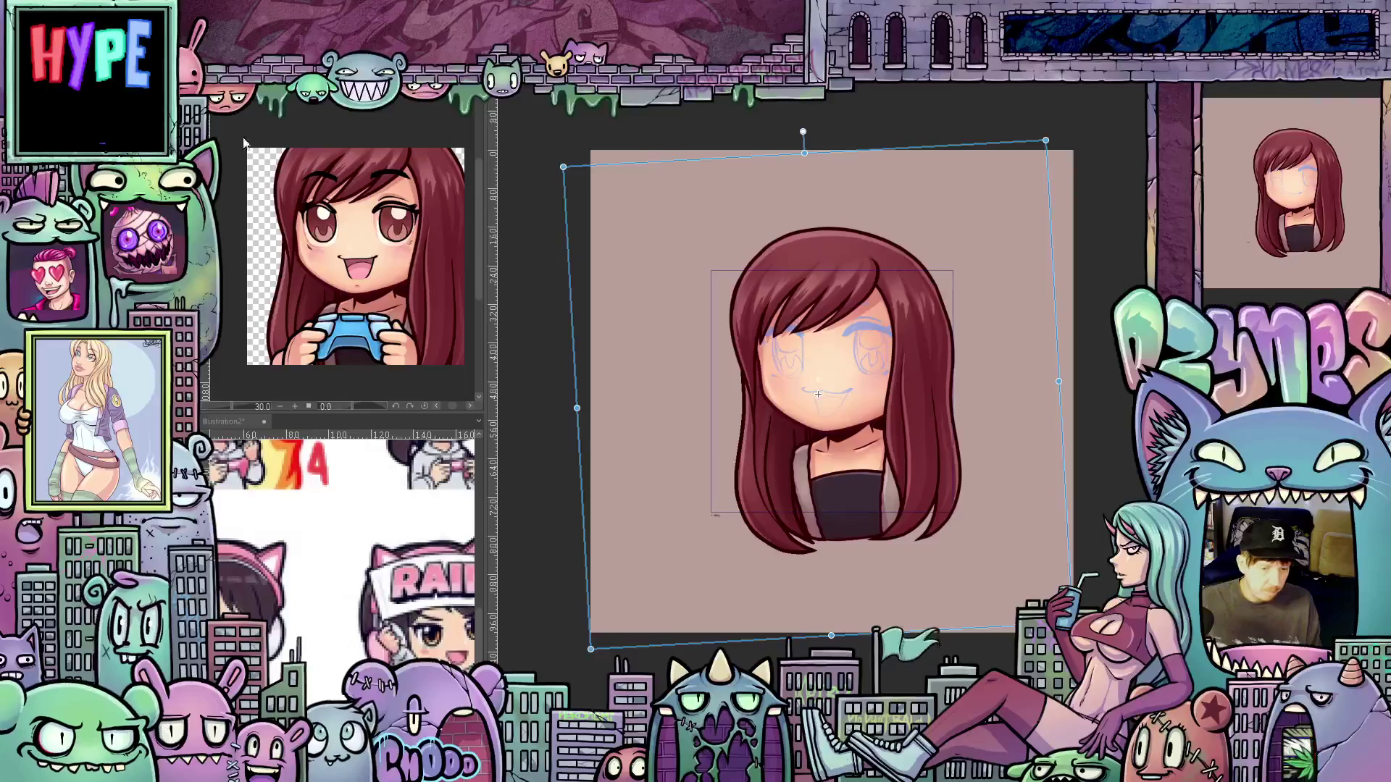
pyautogui.moveTo(563, 380); pyautogui.dragTo(567, 403)
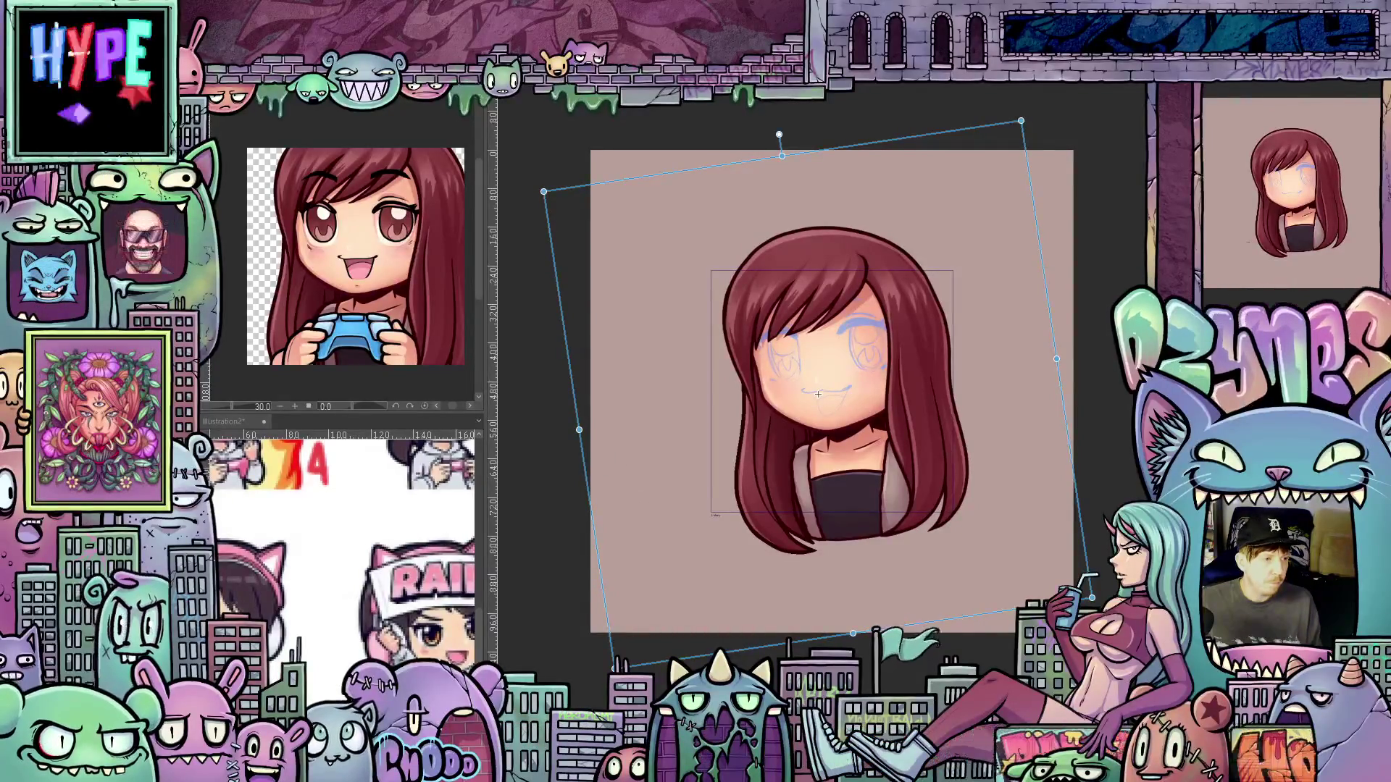
pyautogui.hotkey('ctrl', 'z')
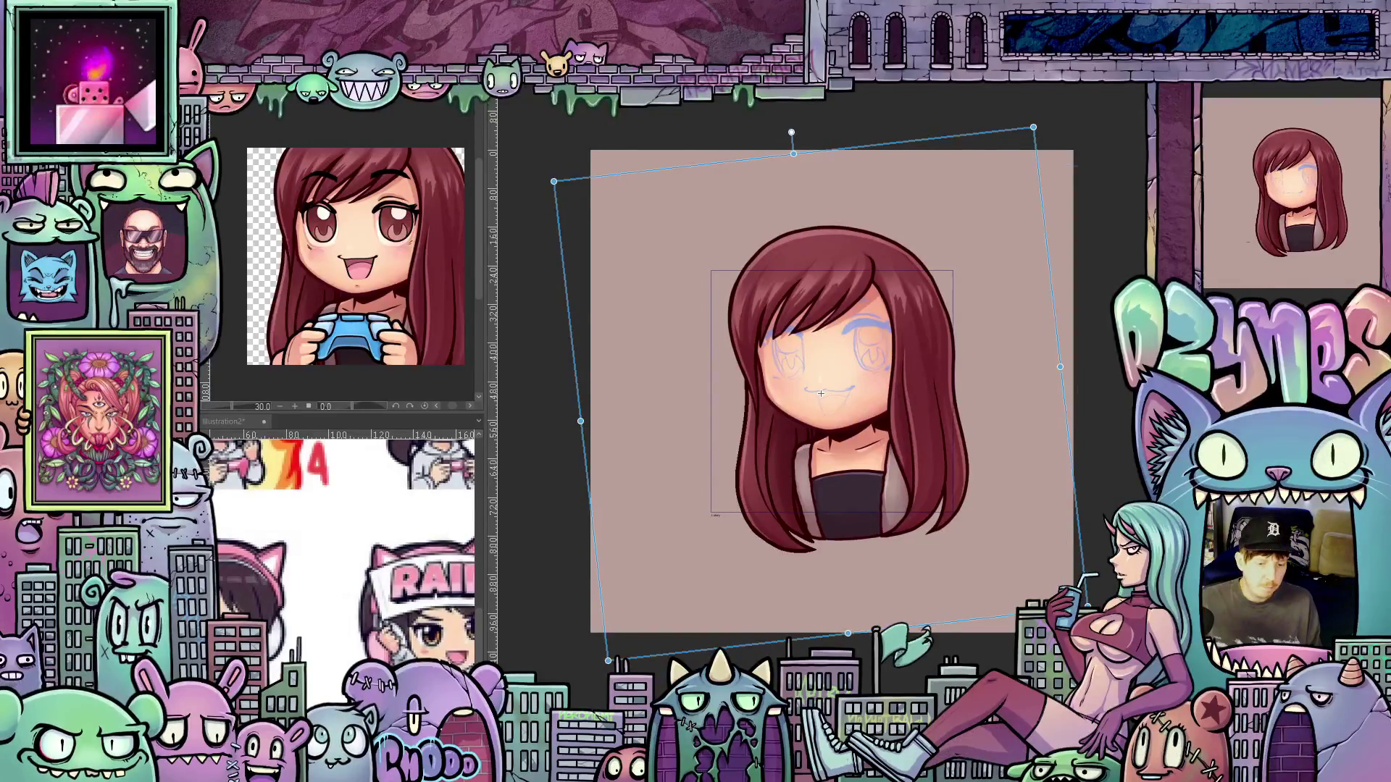
pyautogui.hotkey('ctrl', 'z')
pyautogui.hotkey('ctrl', 'z')
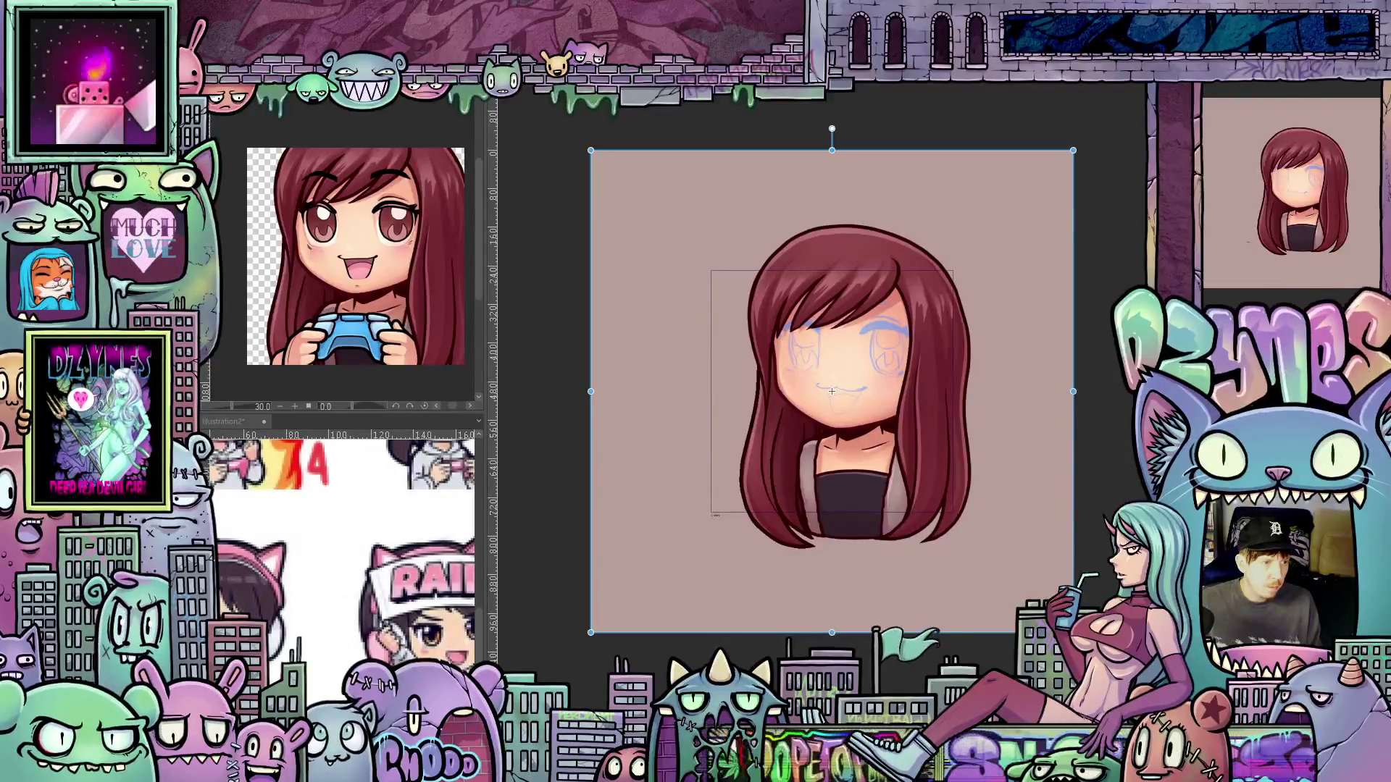
pyautogui.moveTo(1109, 391); pyautogui.dragTo(1098, 319)
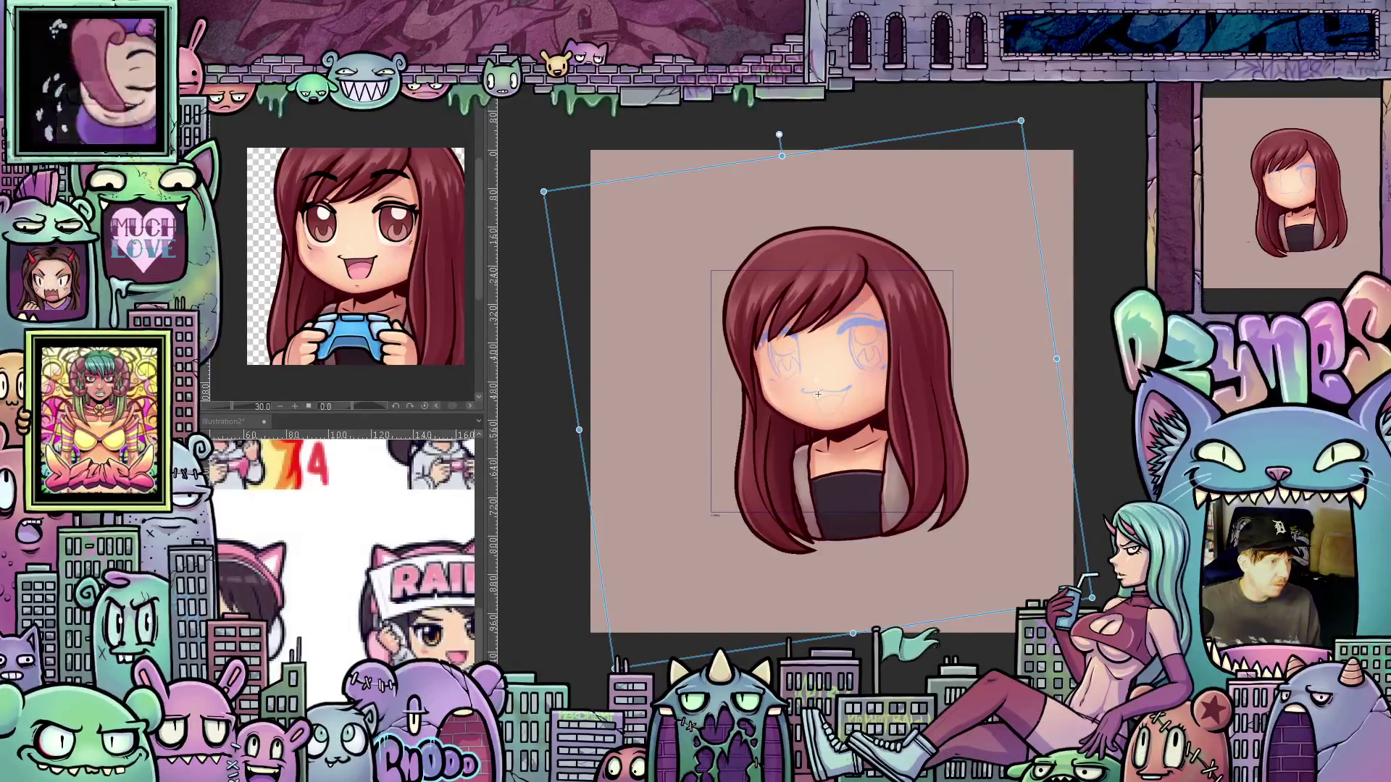
pyautogui.hotkey('ctrl', 'z')
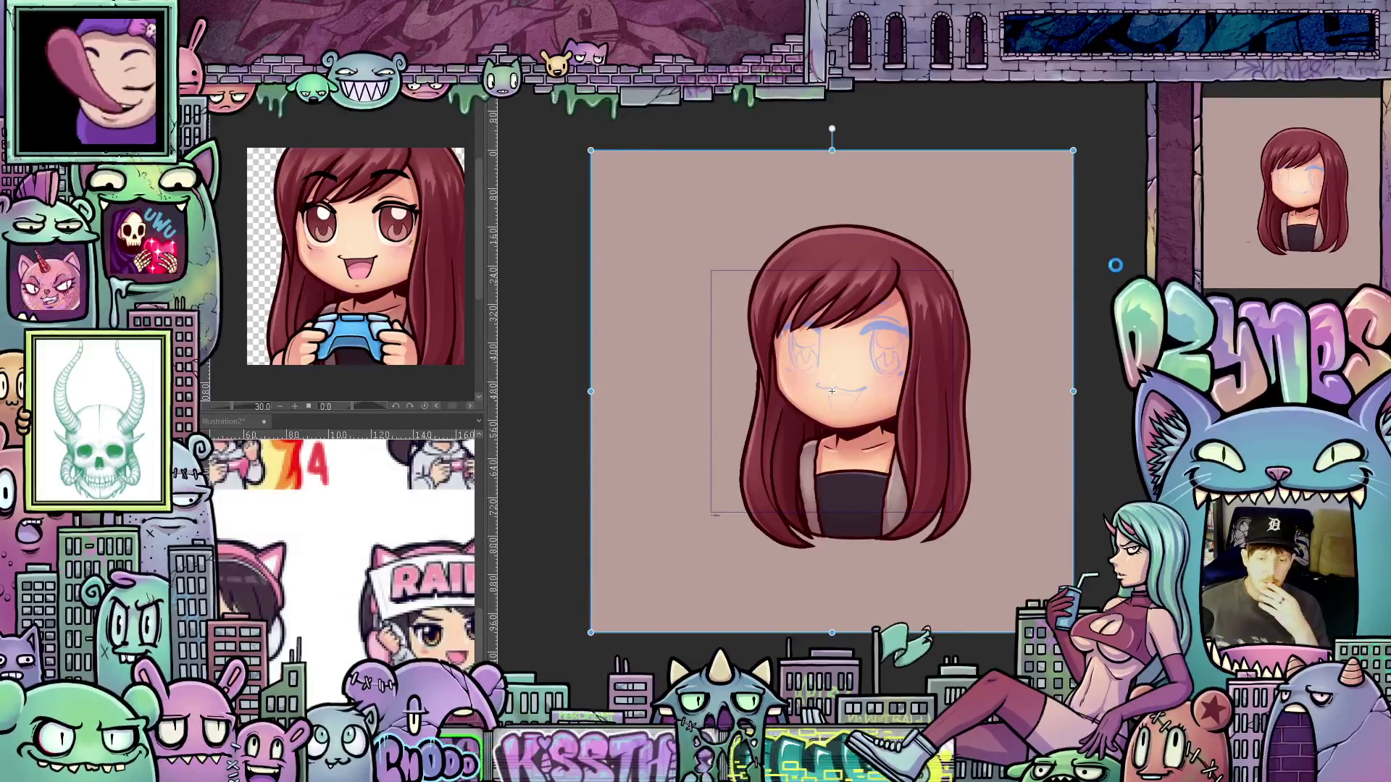
pyautogui.press('Return')
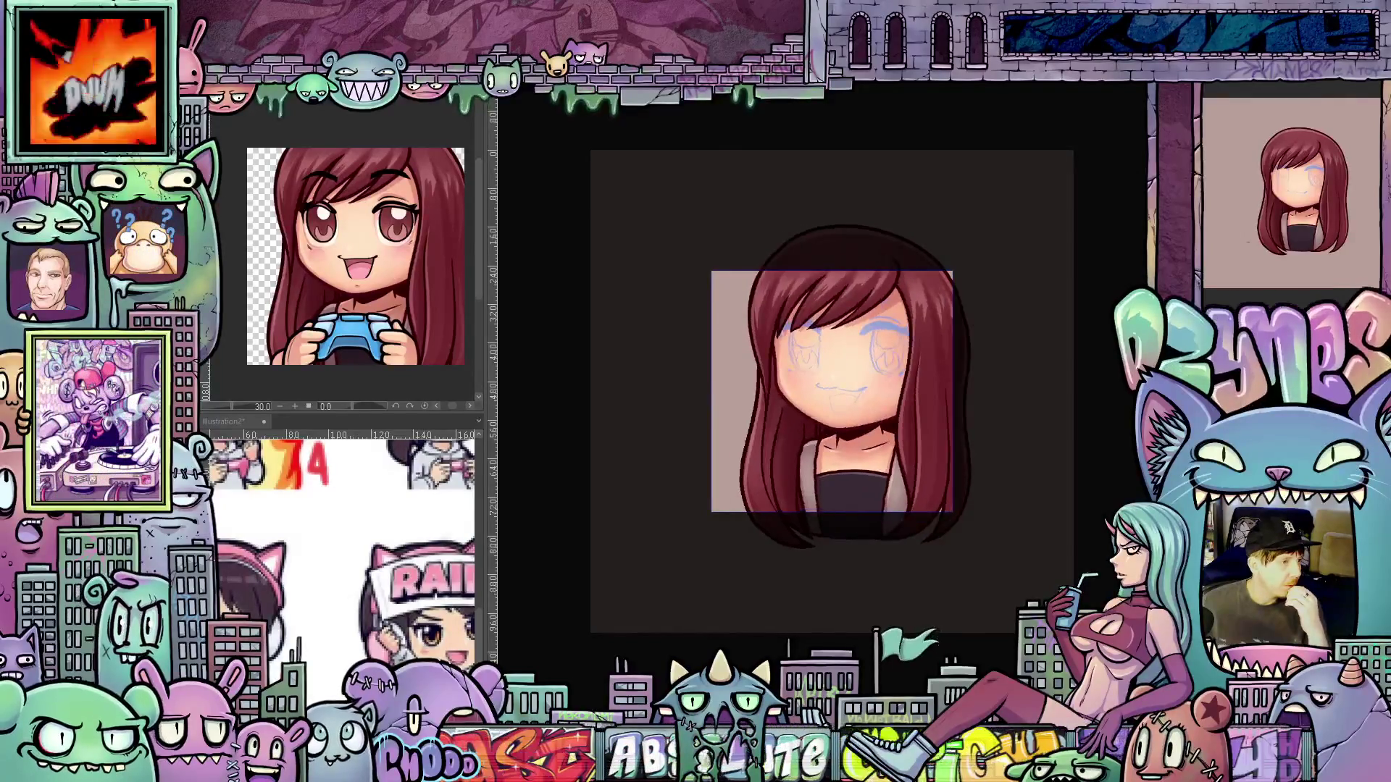
# Stop playback and try clockwise and counter-clockwise tilts of the head across frames
pyautogui.press('space')
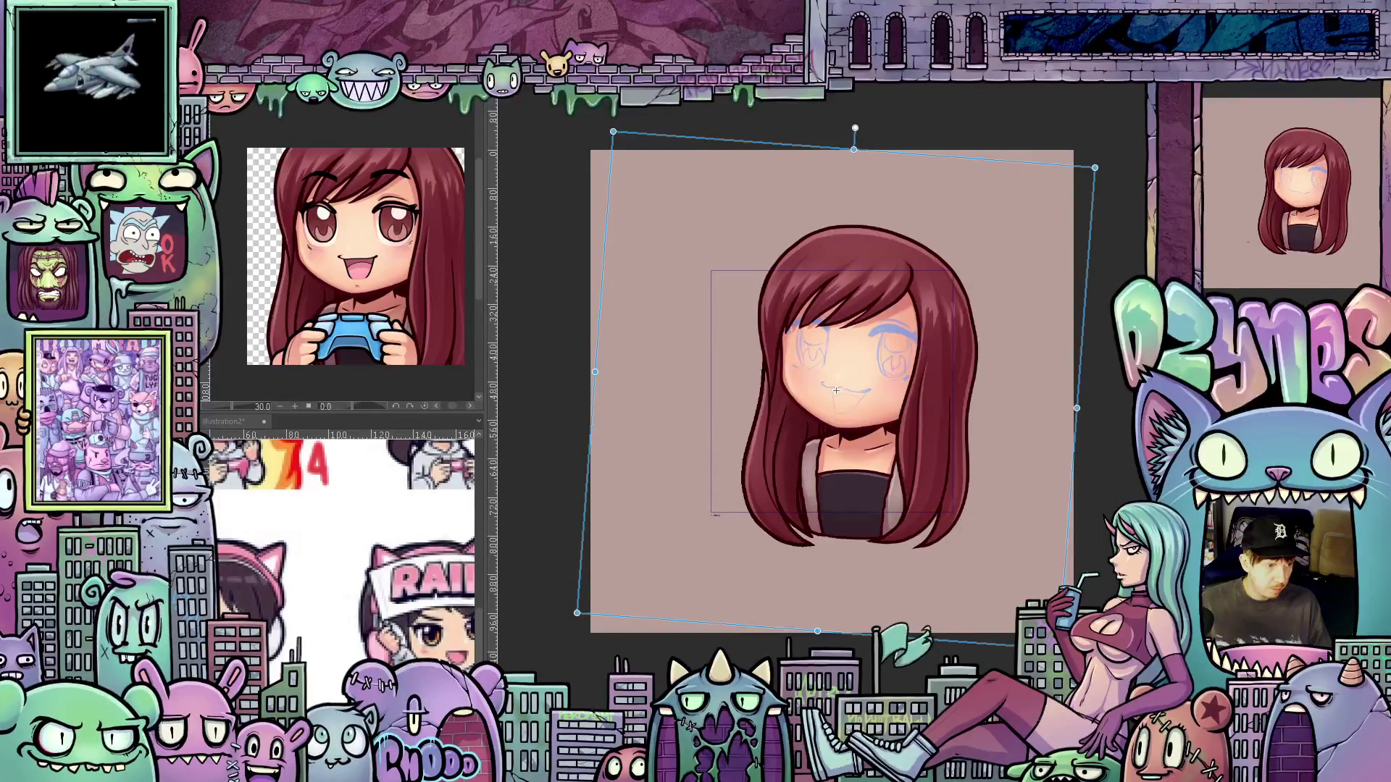
pyautogui.hotkey('ctrl', 'z')
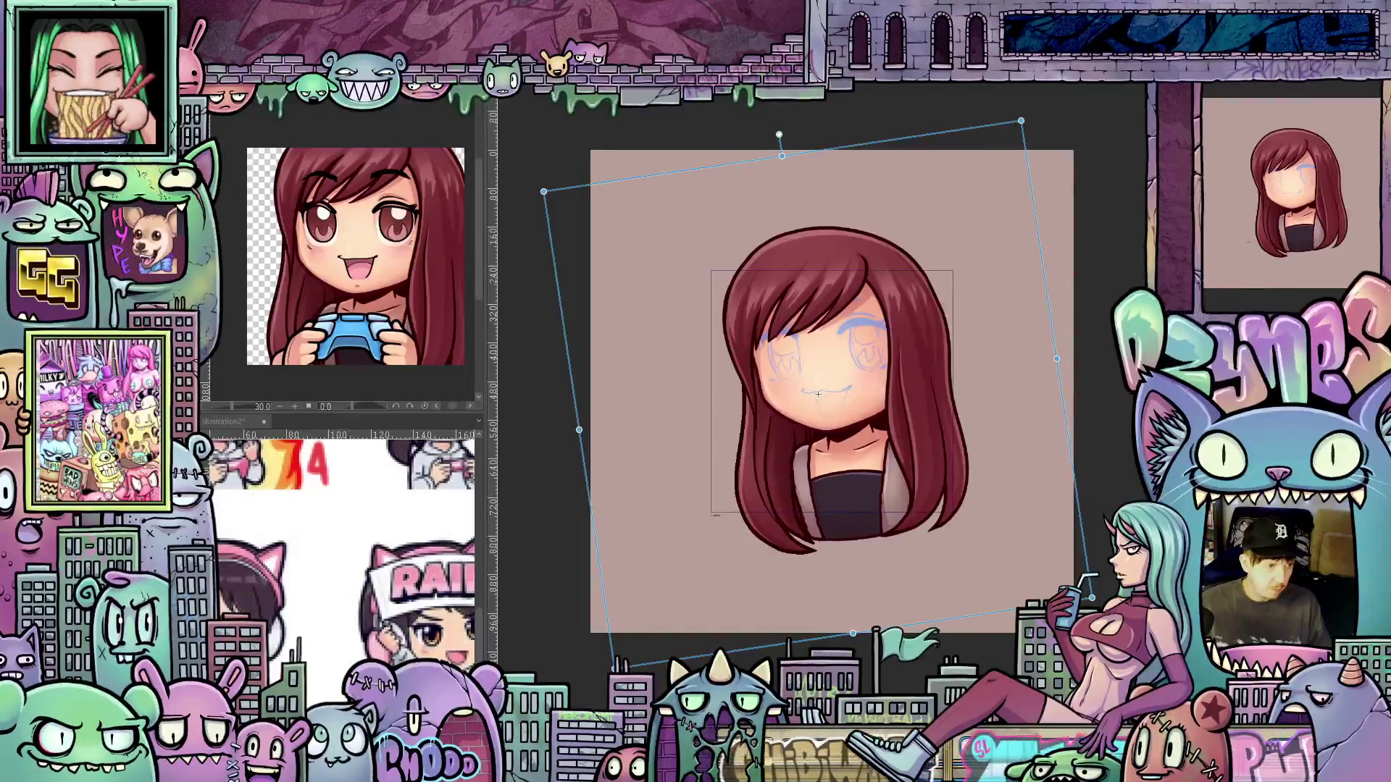
pyautogui.moveTo(818, 395); pyautogui.dragTo(821, 393)
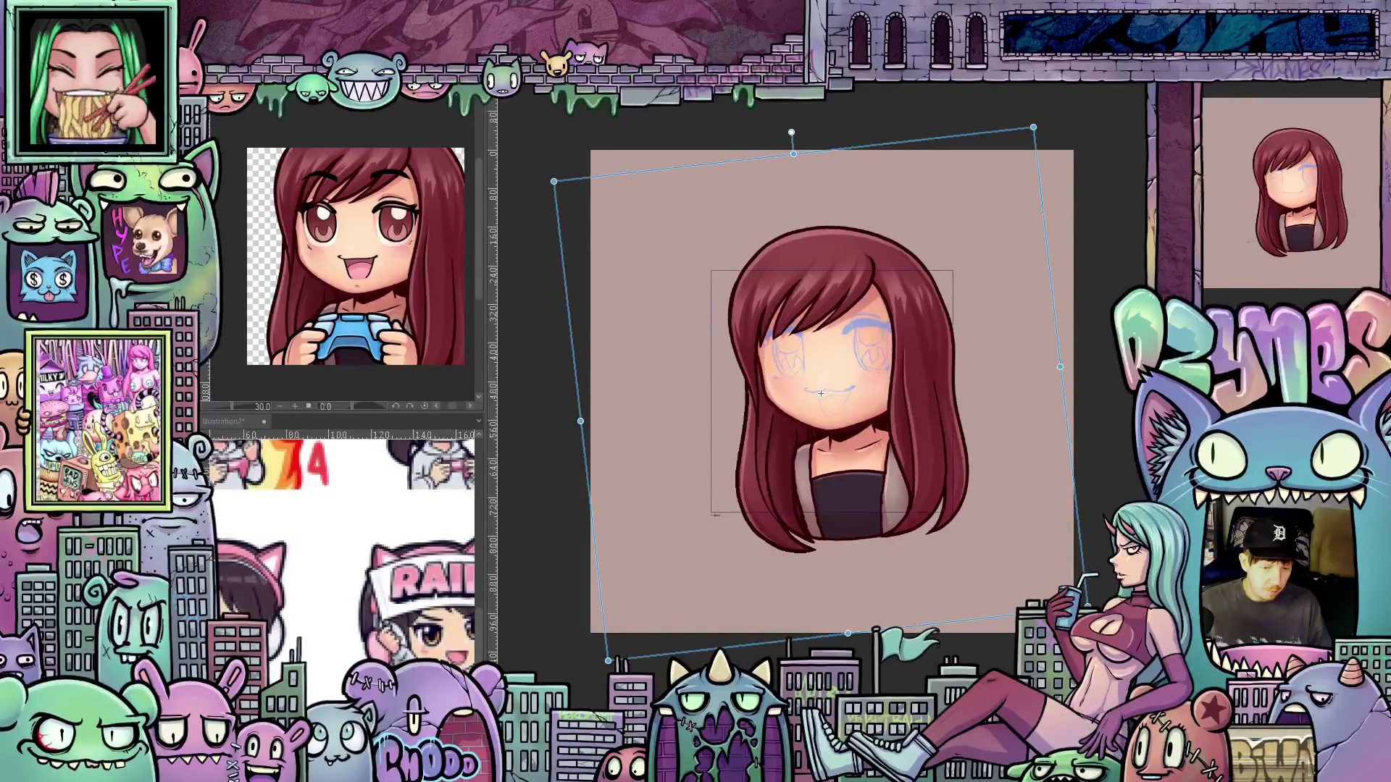
pyautogui.hotkey('ctrl', 'z')
pyautogui.hotkey('ctrl', 'z')
pyautogui.hotkey('ctrl', 'z')
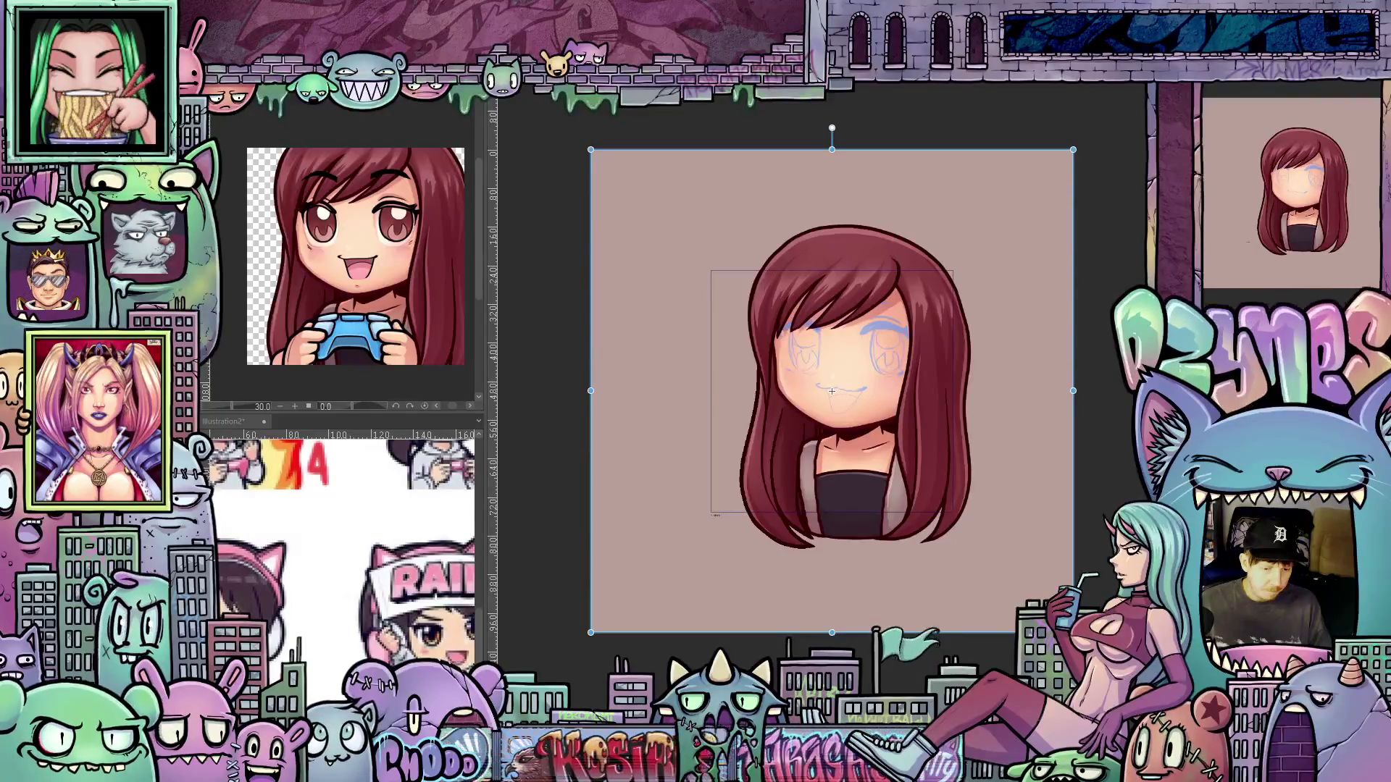
pyautogui.hotkey('ctrl', 'y')
pyautogui.hotkey('ctrl', 'y')
pyautogui.hotkey('ctrl', 'y')
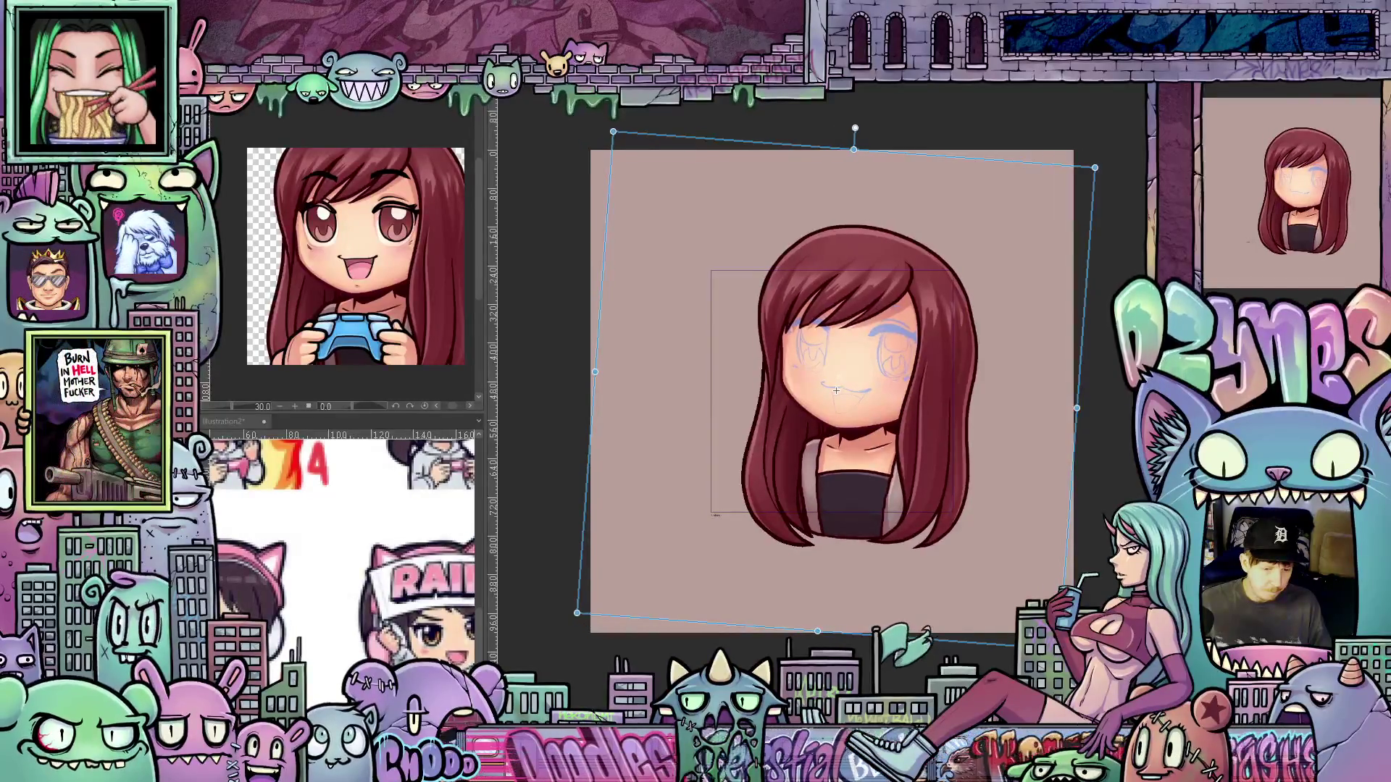
pyautogui.hotkey('ctrl', 'y')
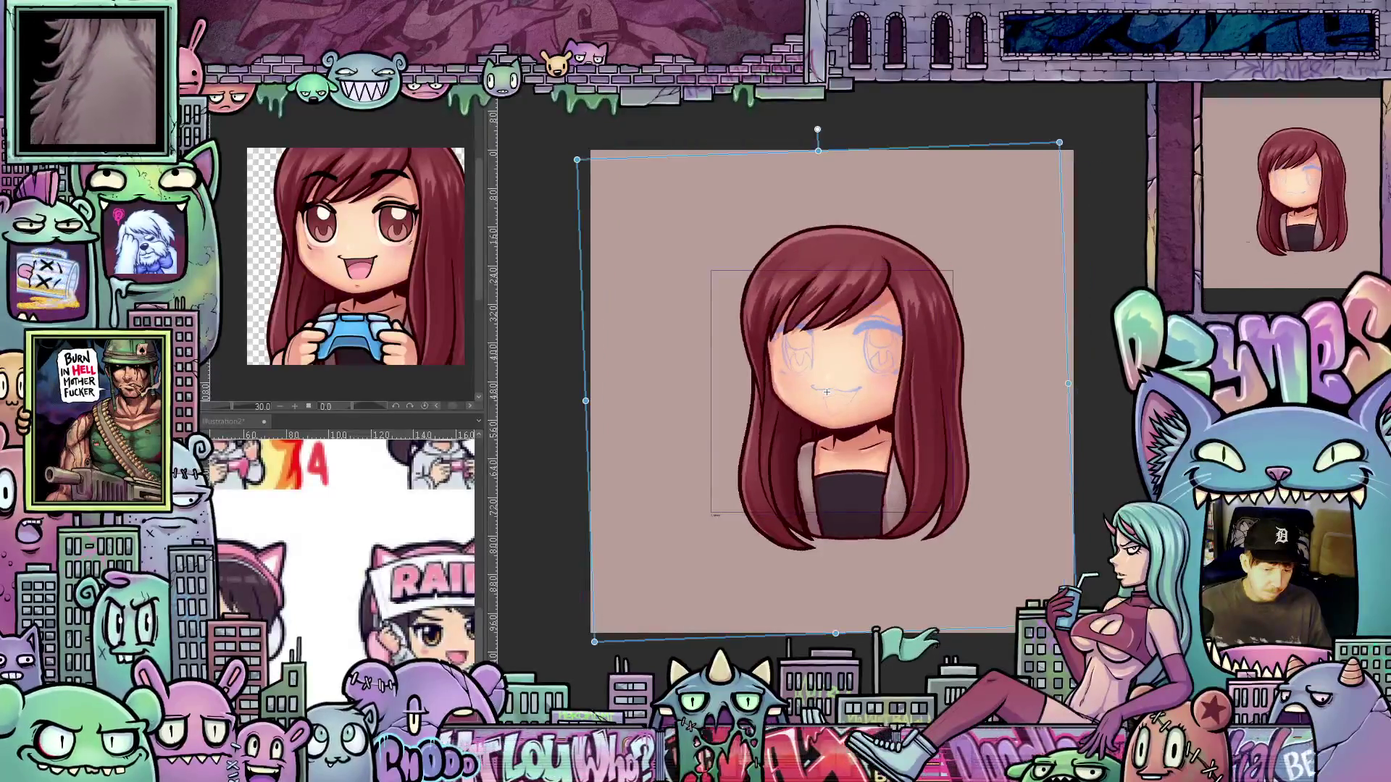
pyautogui.hotkey('ctrl', 'y')
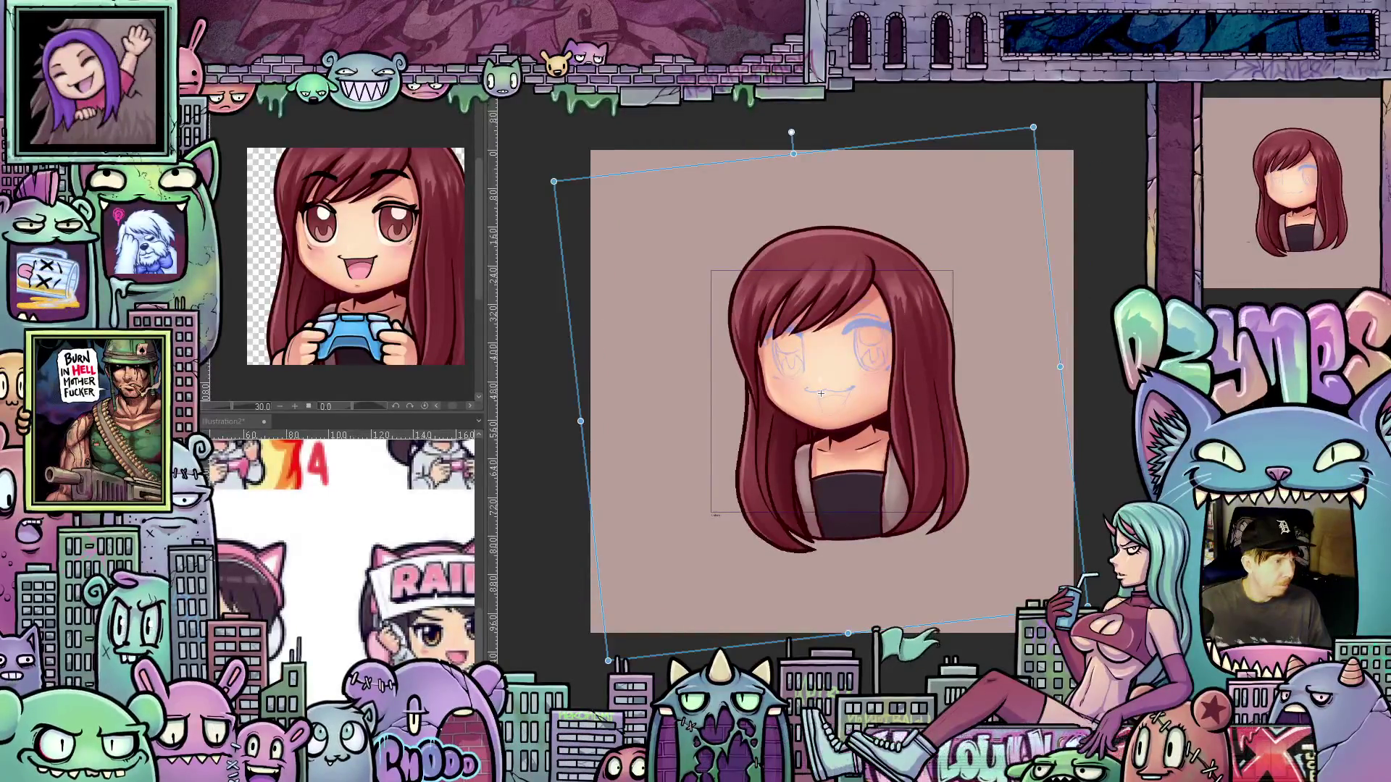
# Undo the tilts so the head stands upright, then replay the animation preview
pyautogui.hotkey('ctrl', 'z')
pyautogui.hotkey('ctrl', 'z')
pyautogui.hotkey('ctrl', 'z')
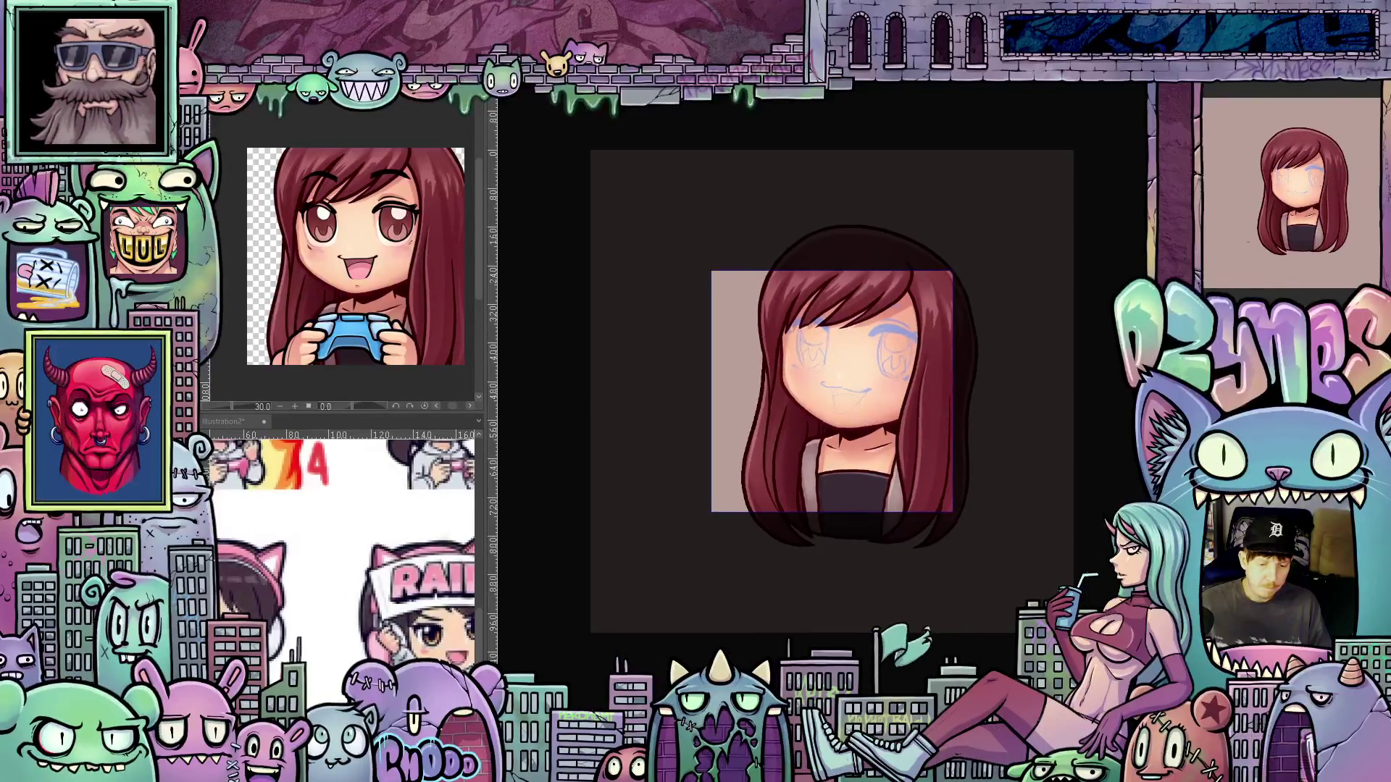
pyautogui.hotkey('ctrl', 'z')
pyautogui.hotkey('ctrl', 'z')
pyautogui.hotkey('ctrl', 'z')
pyautogui.hotkey('ctrl', 'z')
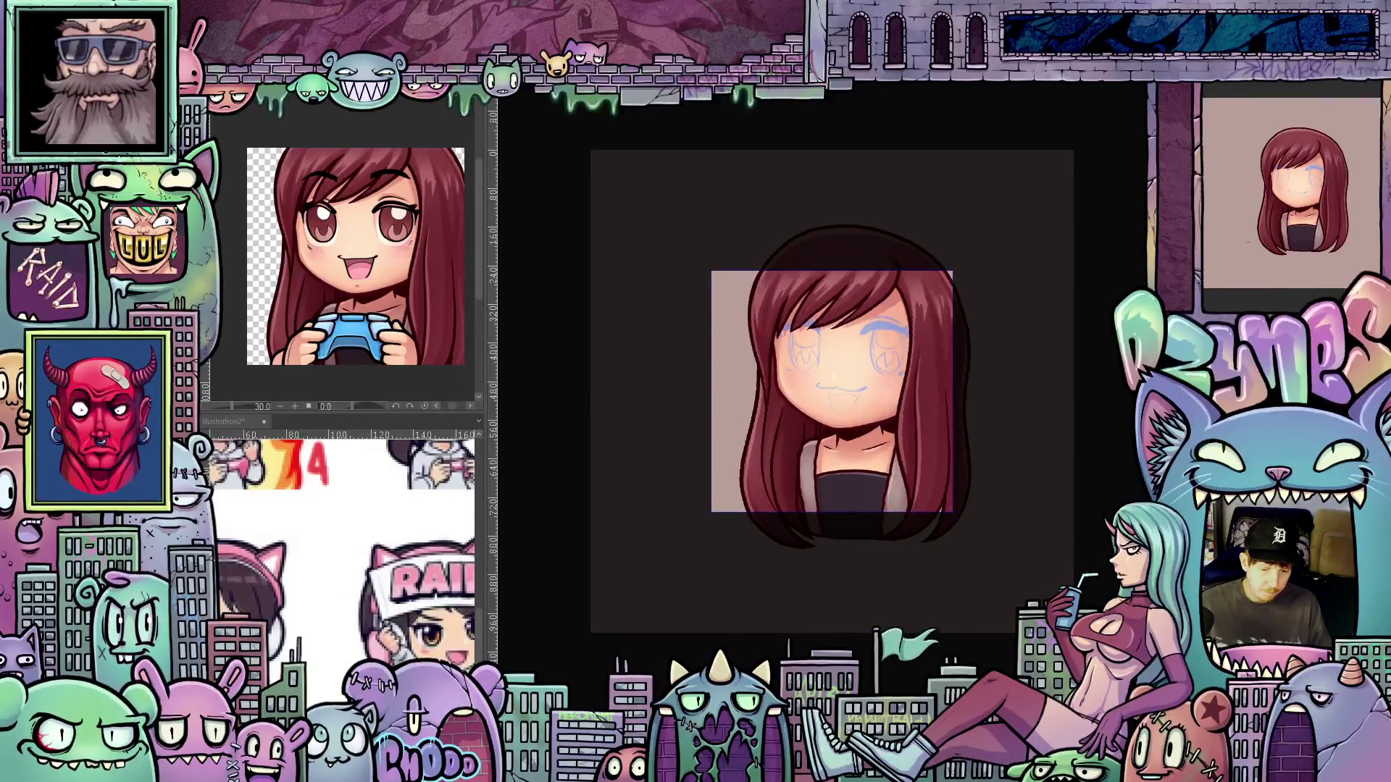
pyautogui.hotkey('ctrl', 'z')
pyautogui.hotkey('ctrl', 'z')
pyautogui.hotkey('ctrl', 'z')
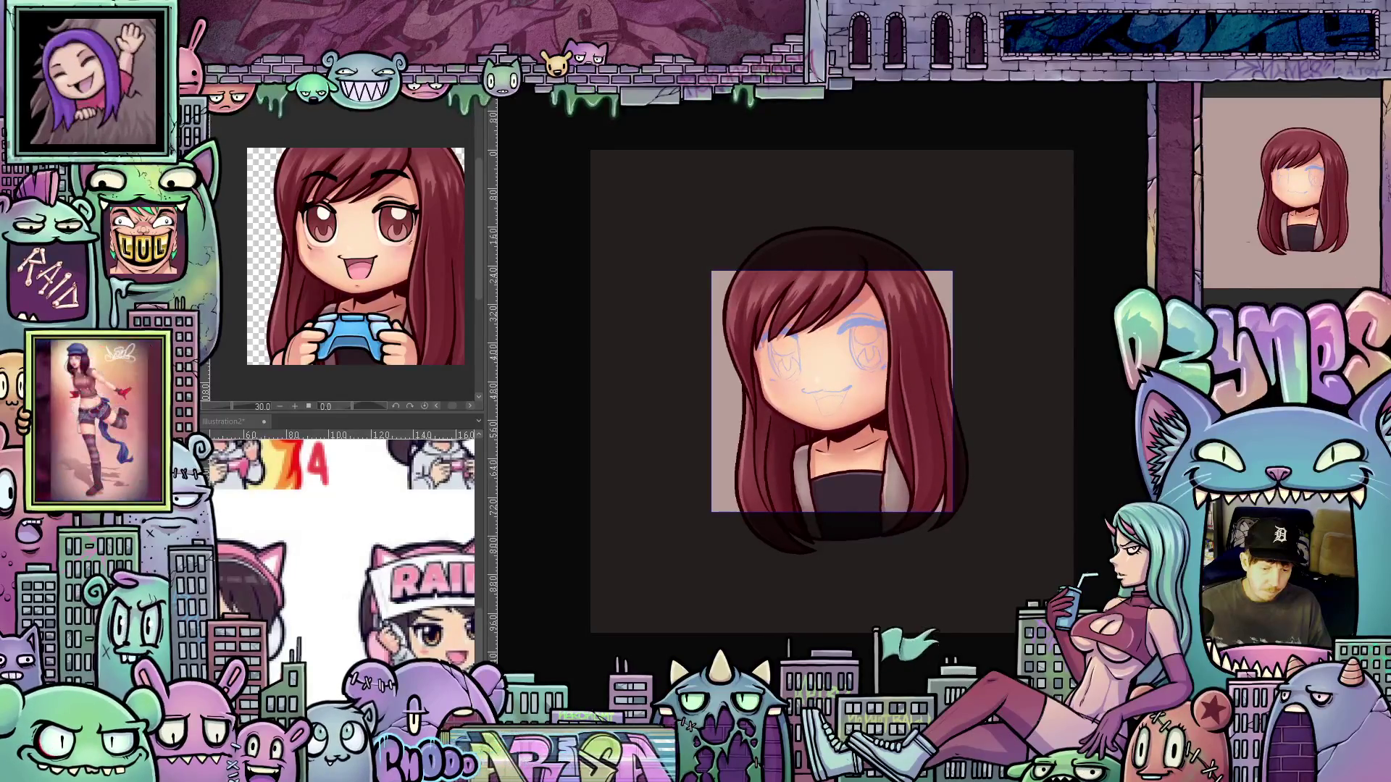
pyautogui.hotkey('ctrl', 'z')
pyautogui.hotkey('ctrl', 'z')
pyautogui.hotkey('ctrl', 'z')
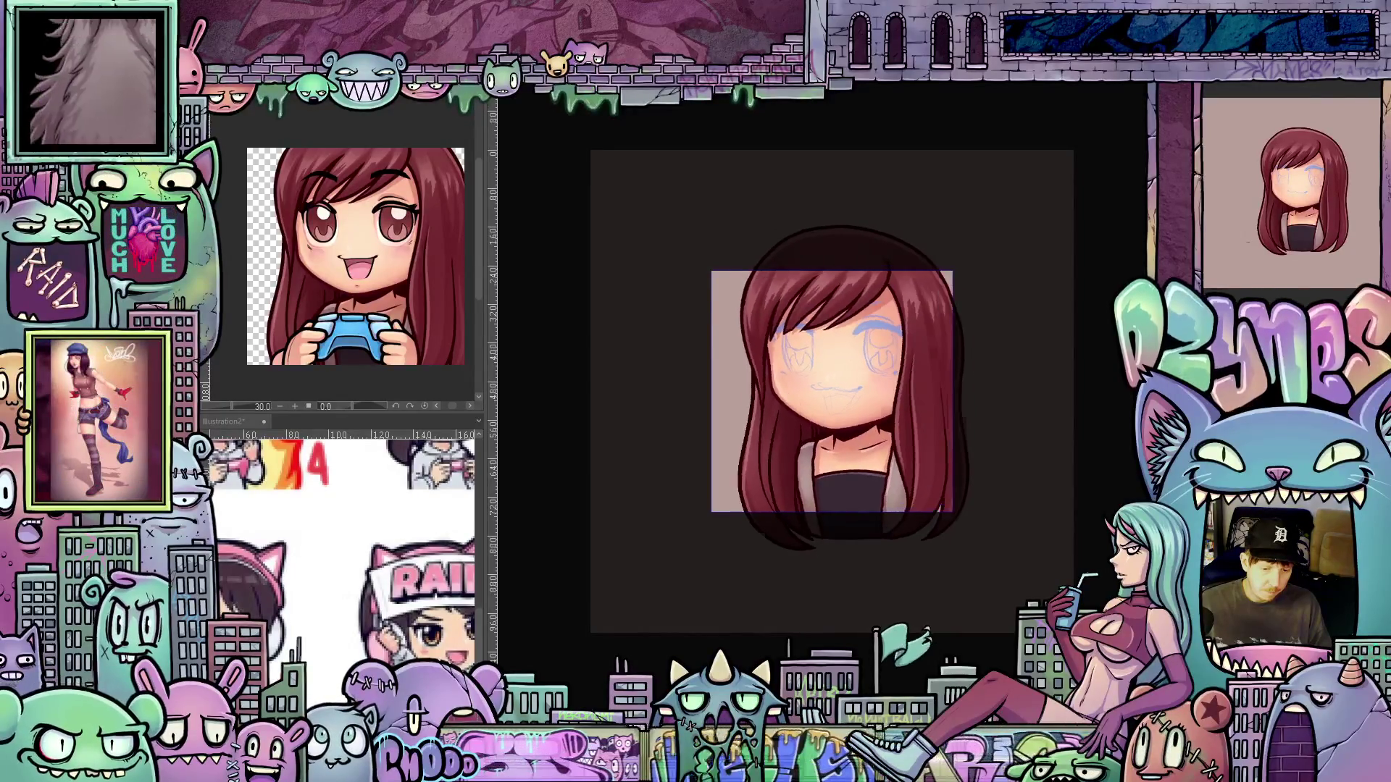
pyautogui.hotkey('ctrl', 'z')
pyautogui.hotkey('ctrl', 'z')
pyautogui.hotkey('ctrl', 'z')
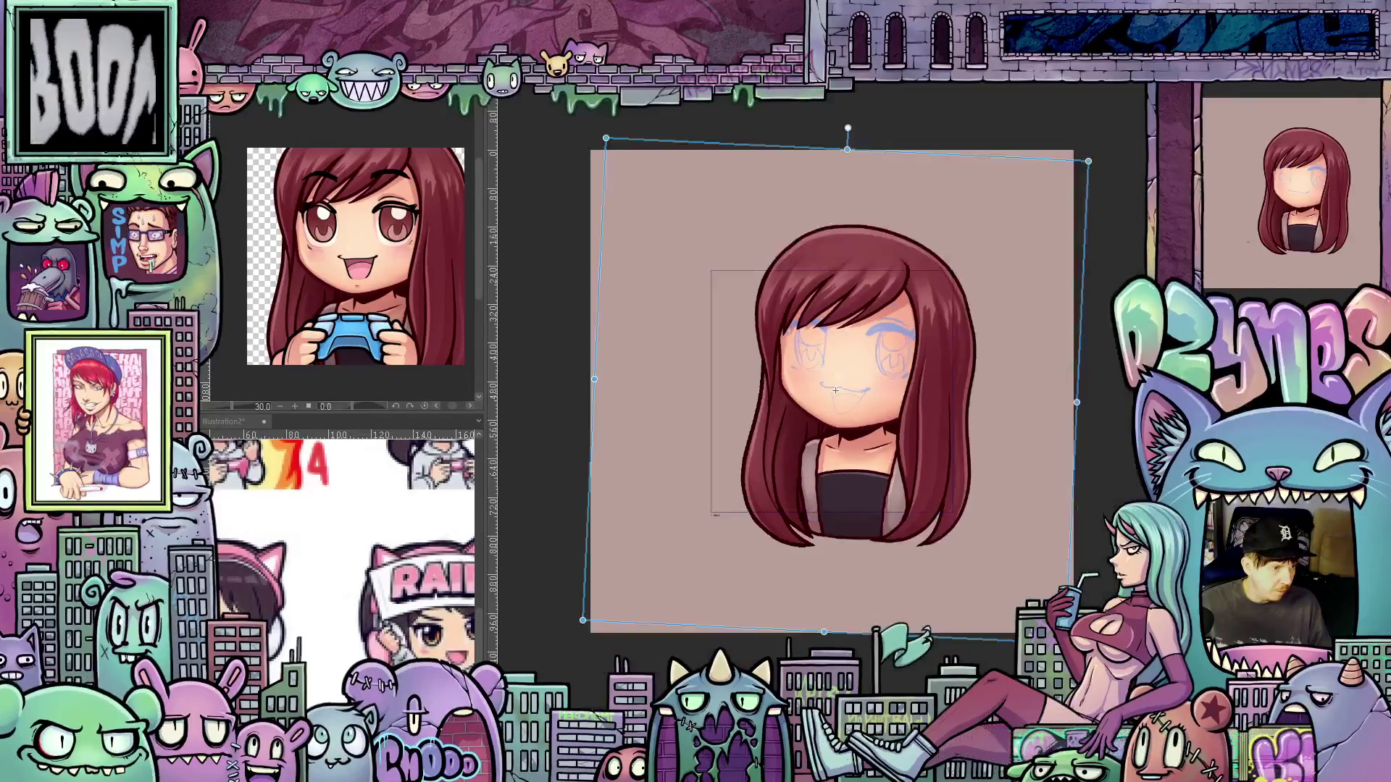
pyautogui.hotkey('ctrl', 'z')
pyautogui.hotkey('ctrl', 'z')
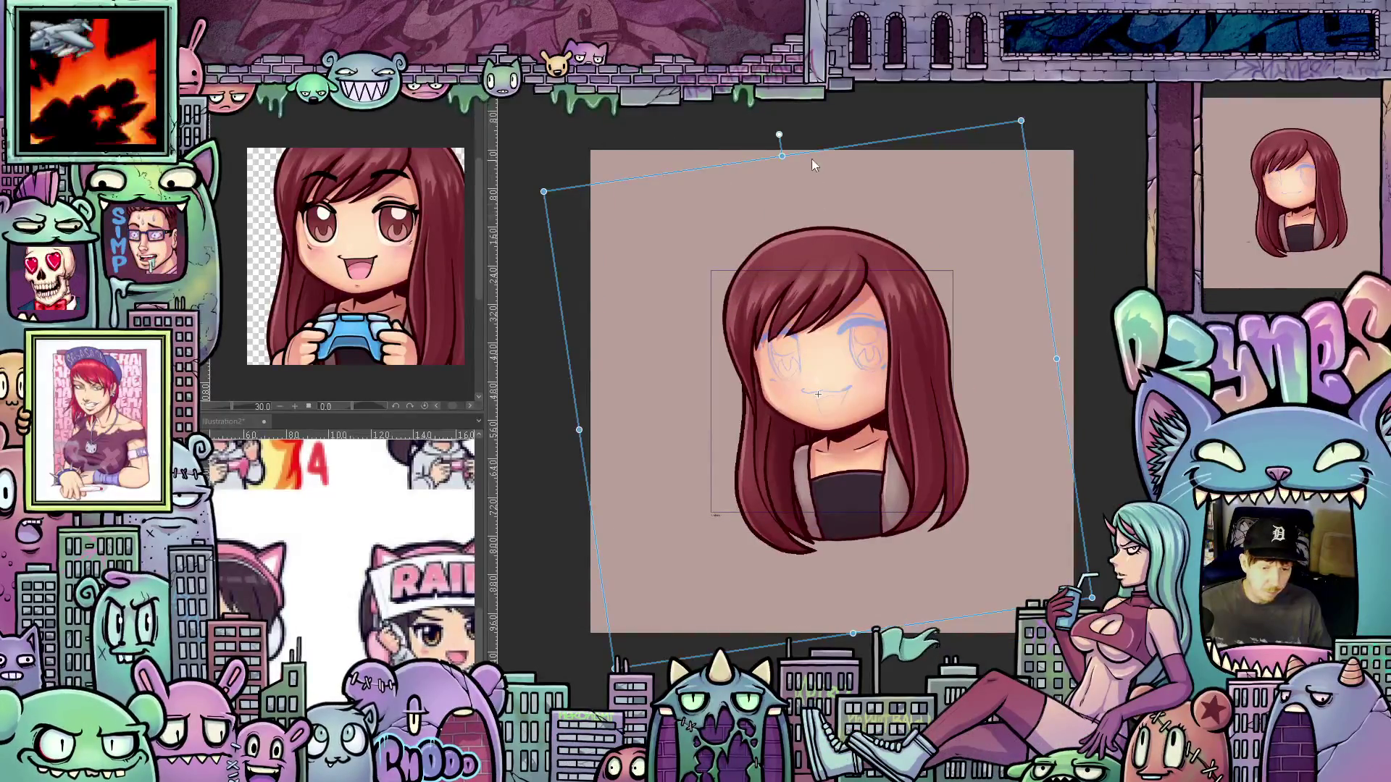
pyautogui.moveTo(803, 147); pyautogui.dragTo(783, 146)
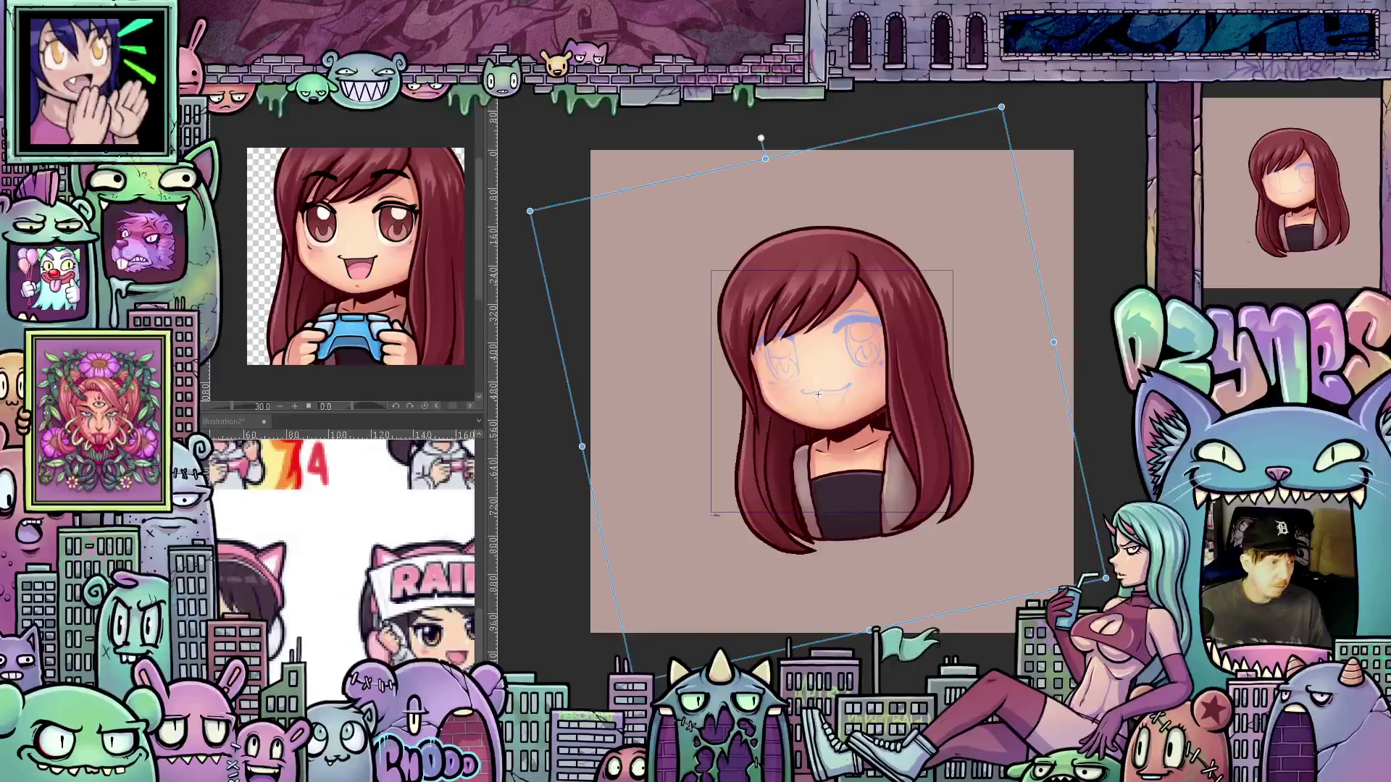
pyautogui.hotkey('ctrl', 'z')
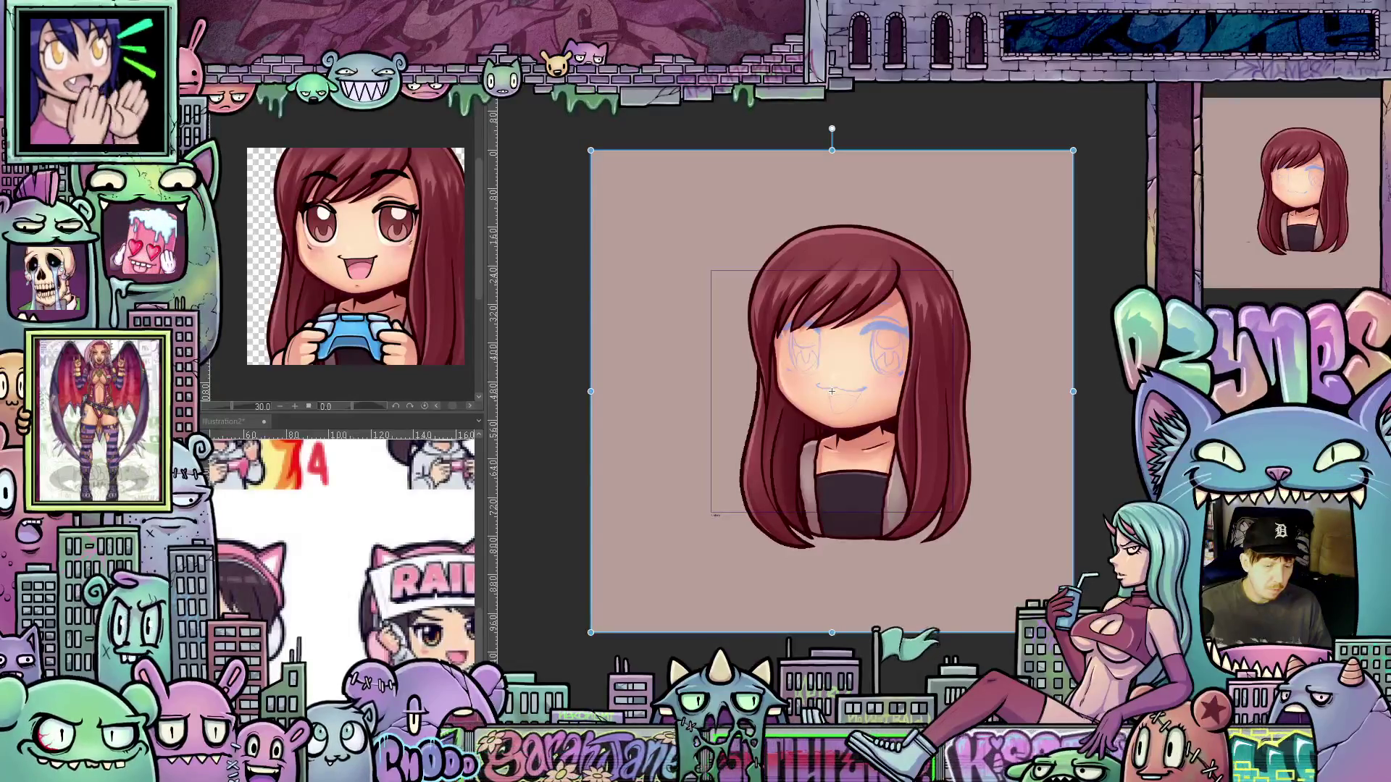
pyautogui.press('space')
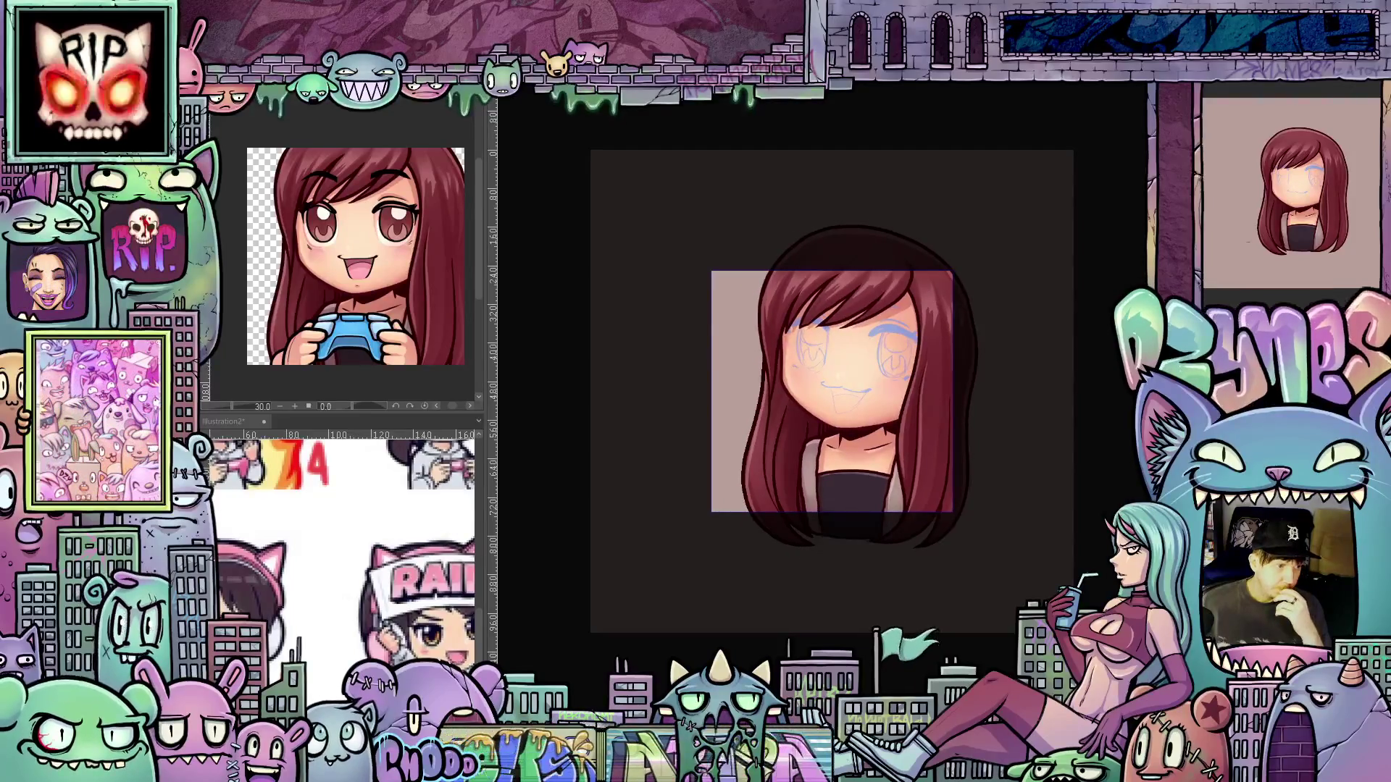
# Stop playback, try a 13° counter-clockwise head tilt, undo it, and replay the preview
pyautogui.click(836, 391)
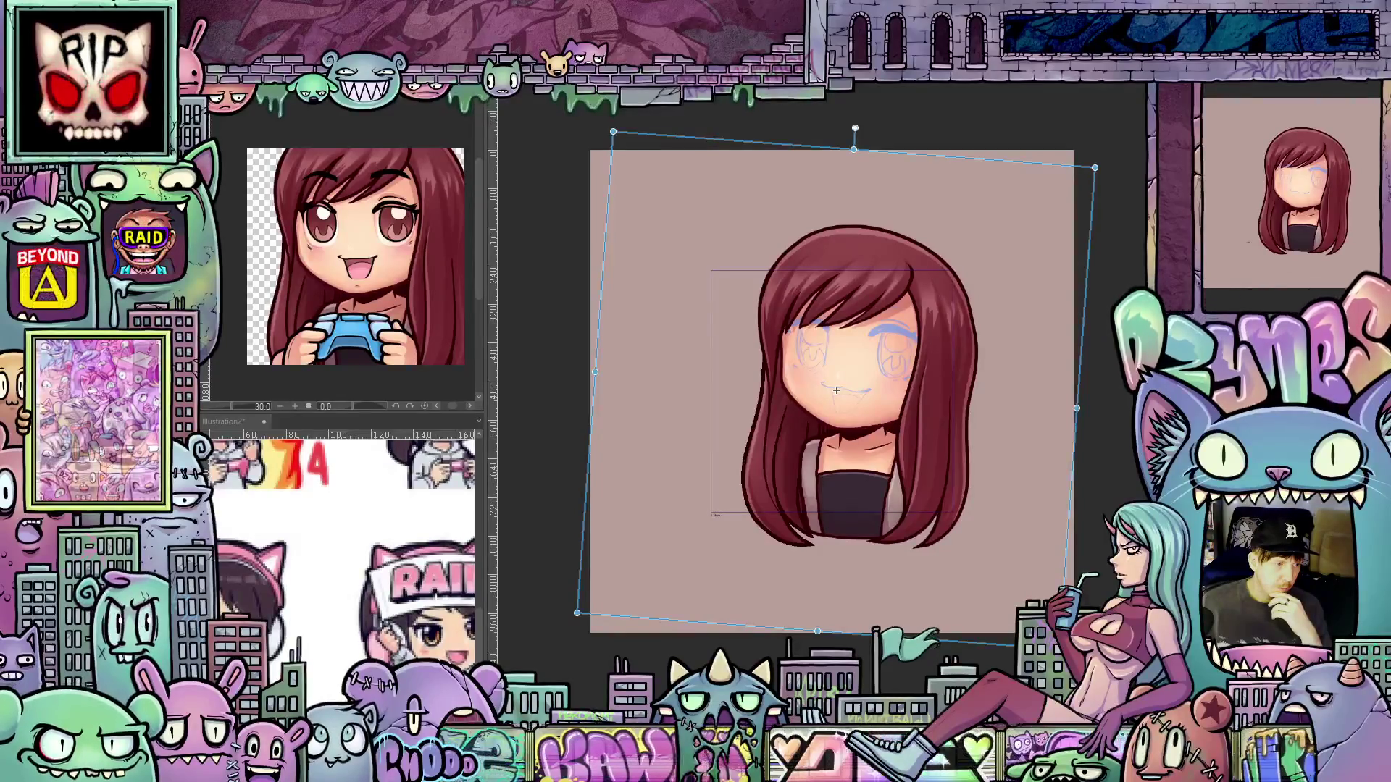
pyautogui.moveTo(1130, 406); pyautogui.dragTo(1125, 324)
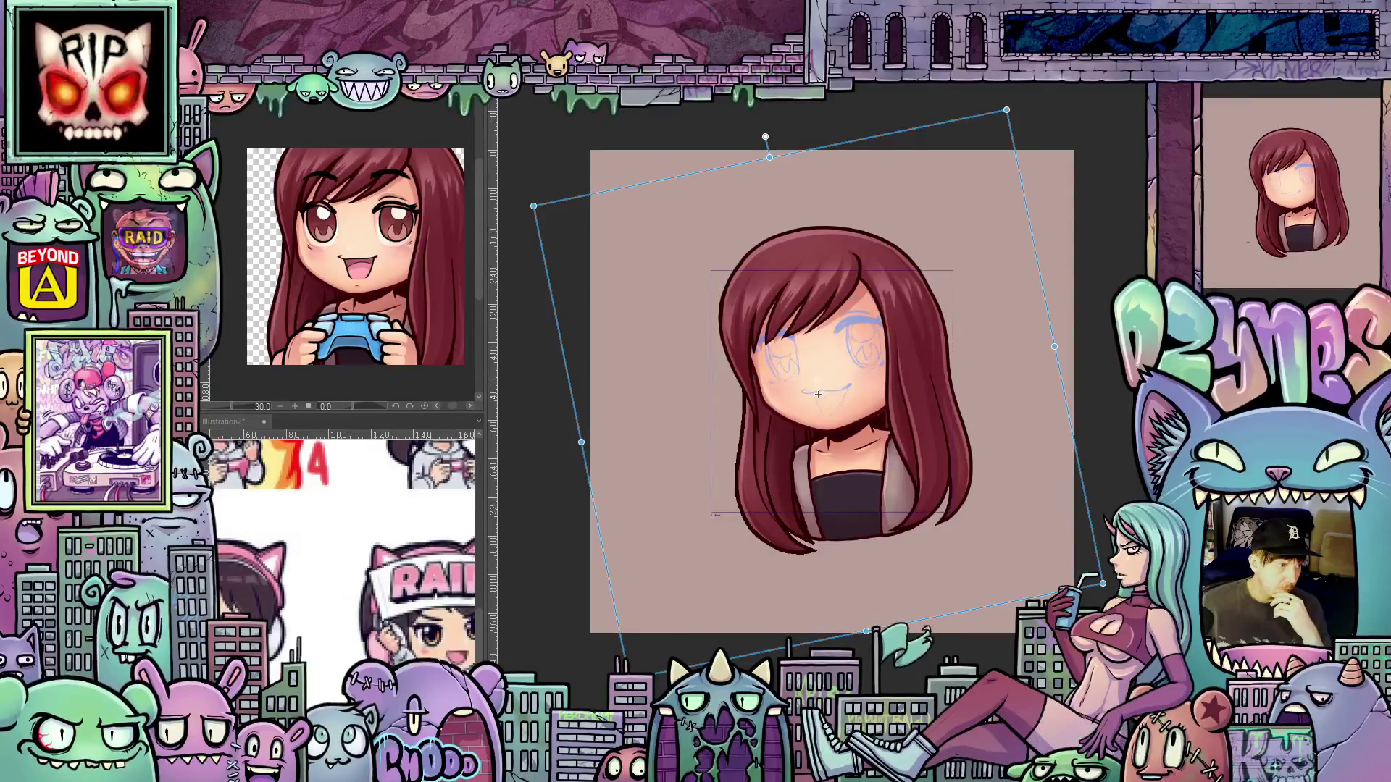
pyautogui.hotkey('ctrl', 'z')
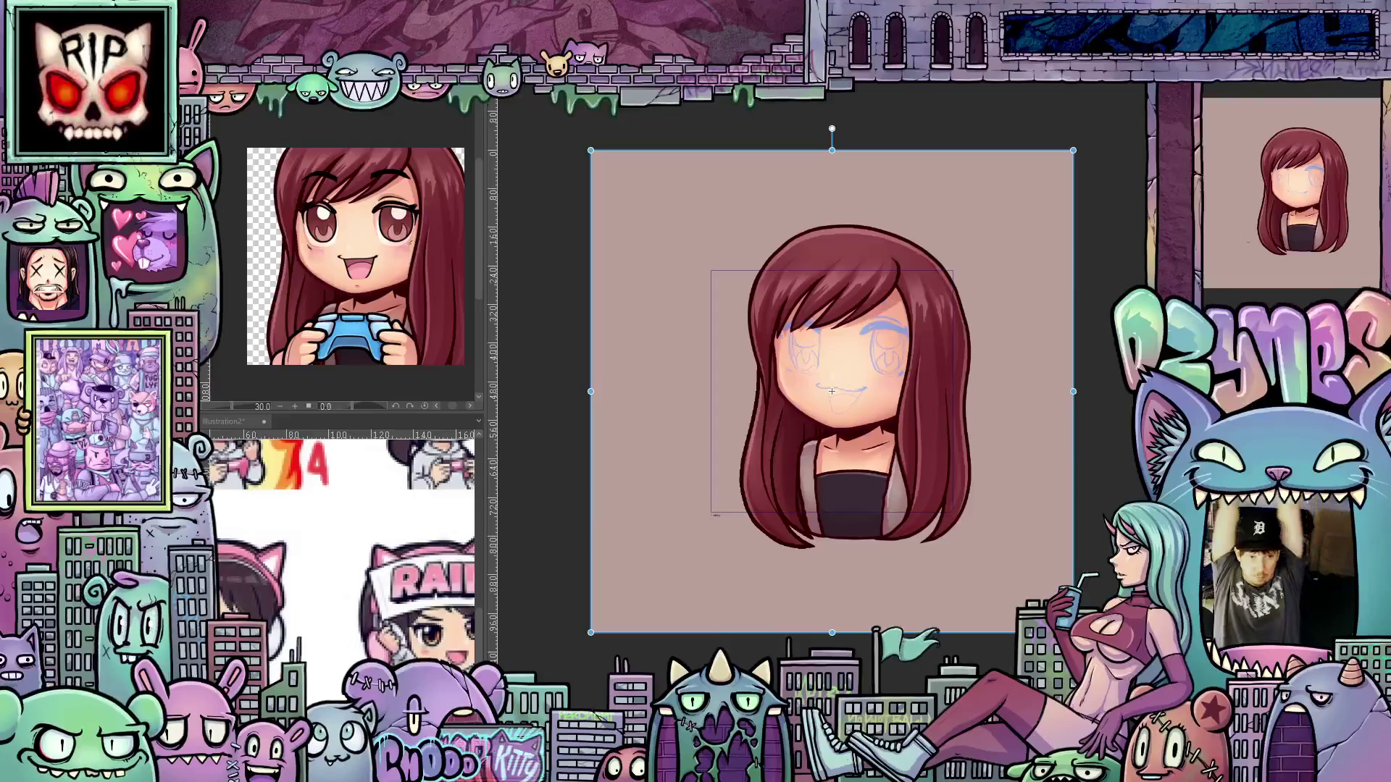
pyautogui.press('space')
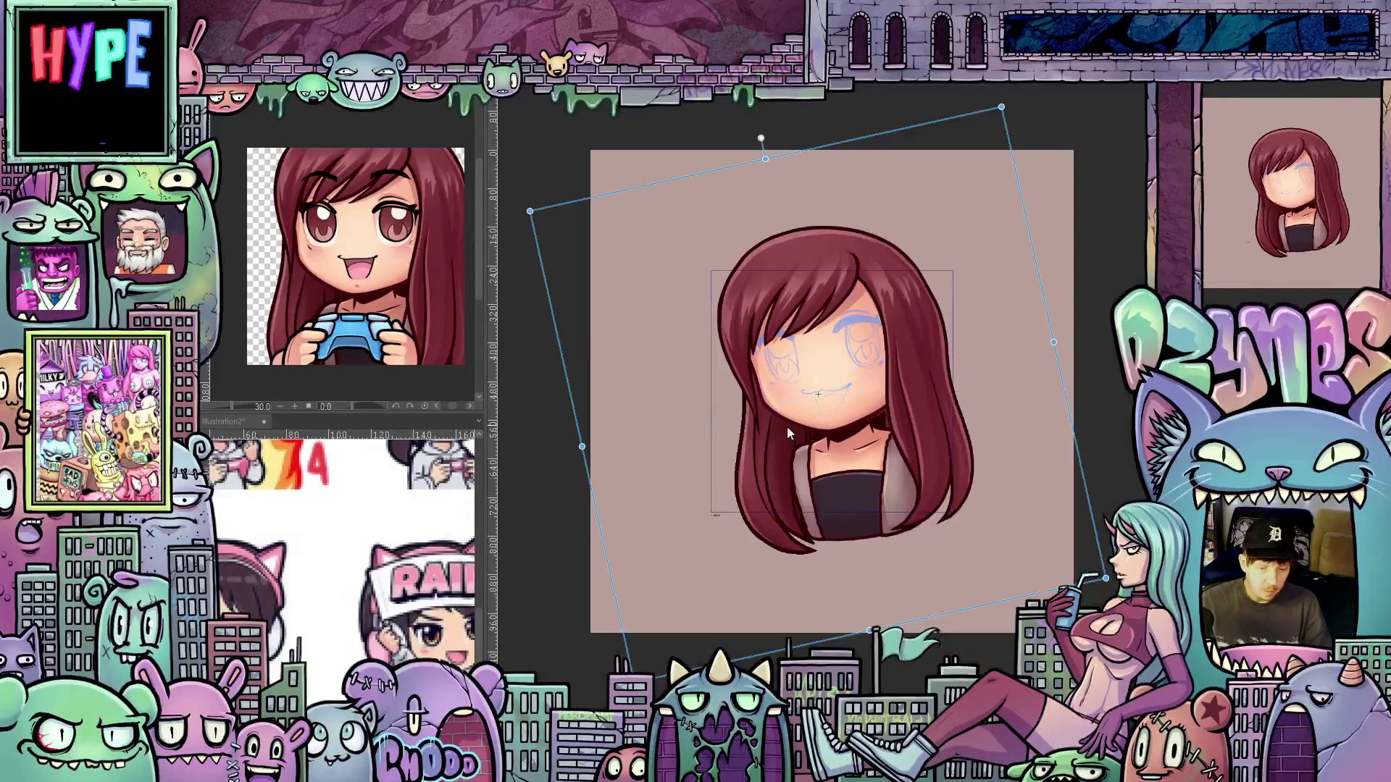
# Zoom in on the face and nudge the blue face sketch slightly left and down
pyautogui.scroll(3, 861, 450)
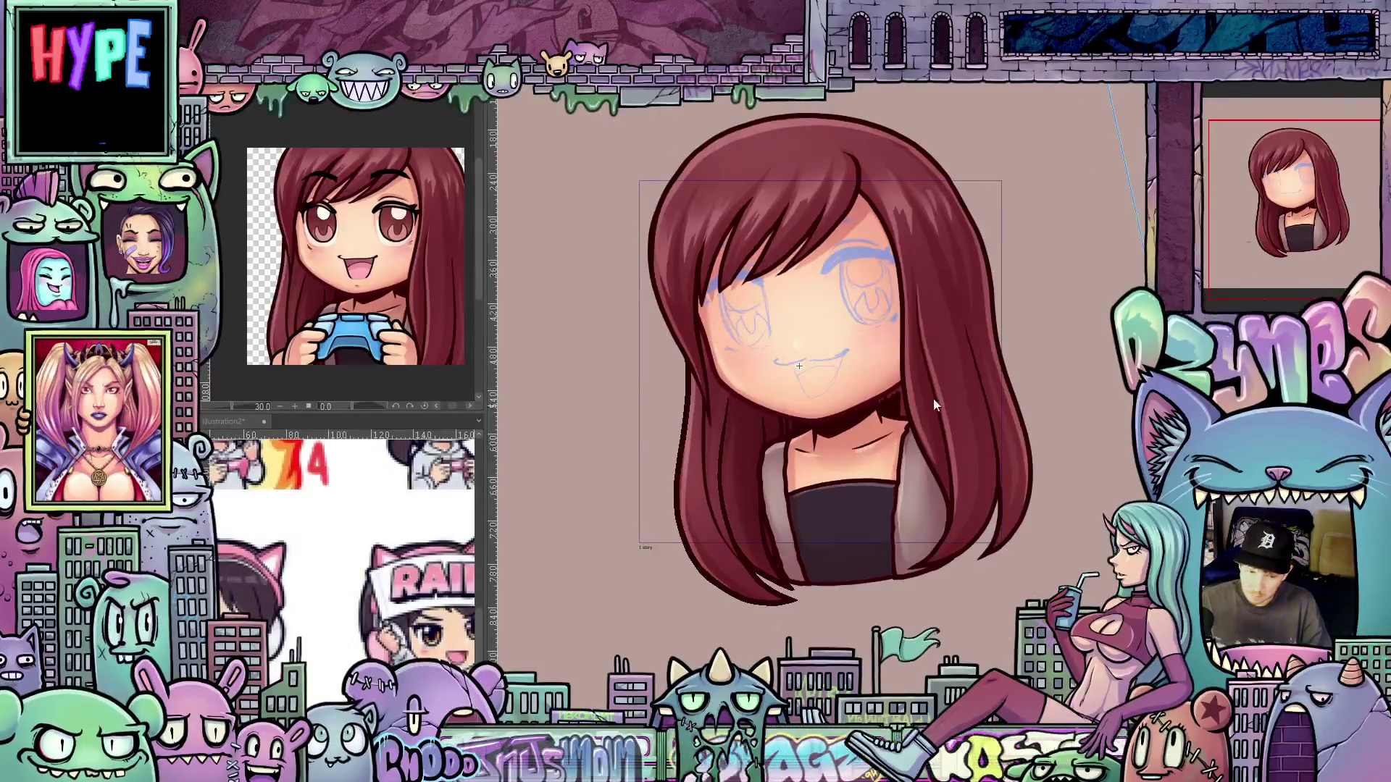
pyautogui.scroll(4, 891, 384)
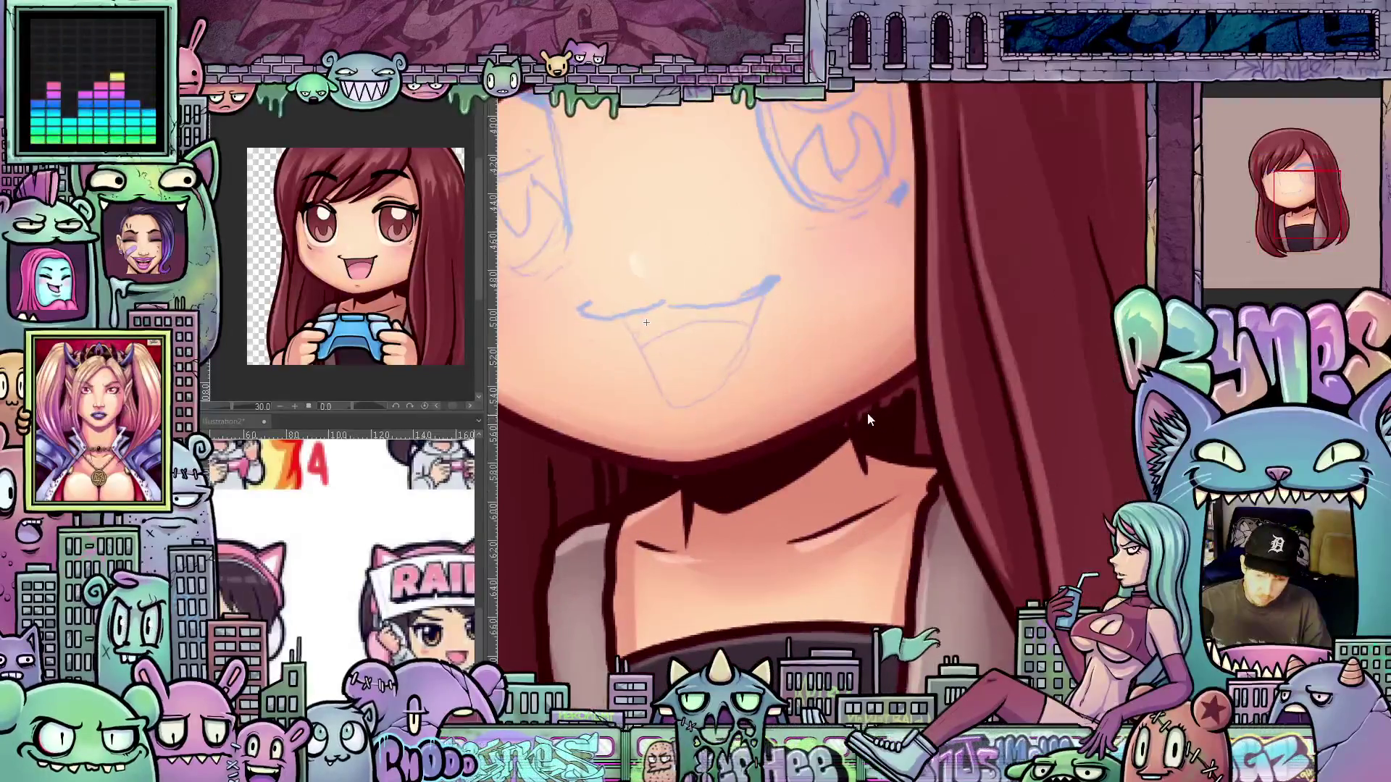
pyautogui.scroll(-2, 869, 428)
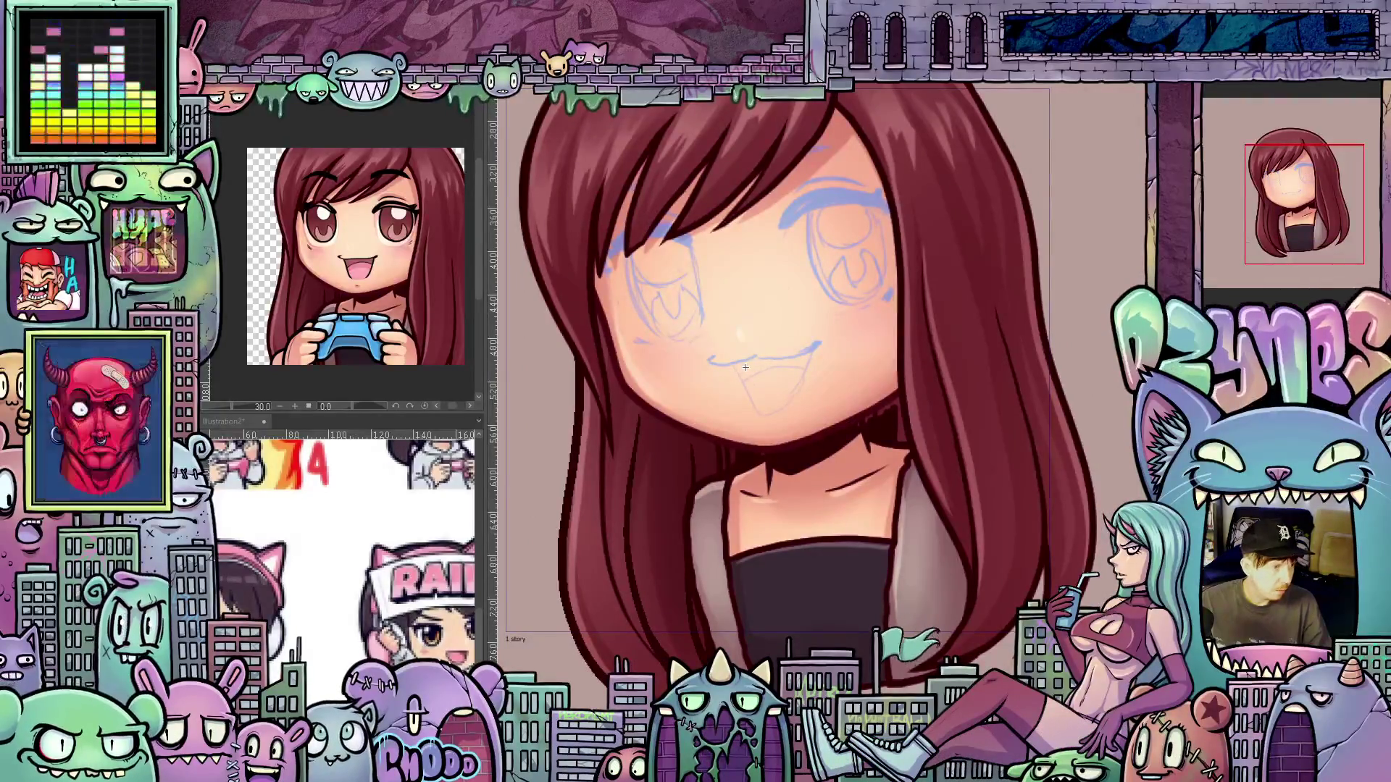
pyautogui.moveTo(746, 368); pyautogui.dragTo(800, 349)
pyautogui.moveTo(797, 290); pyautogui.dragTo(791, 294)
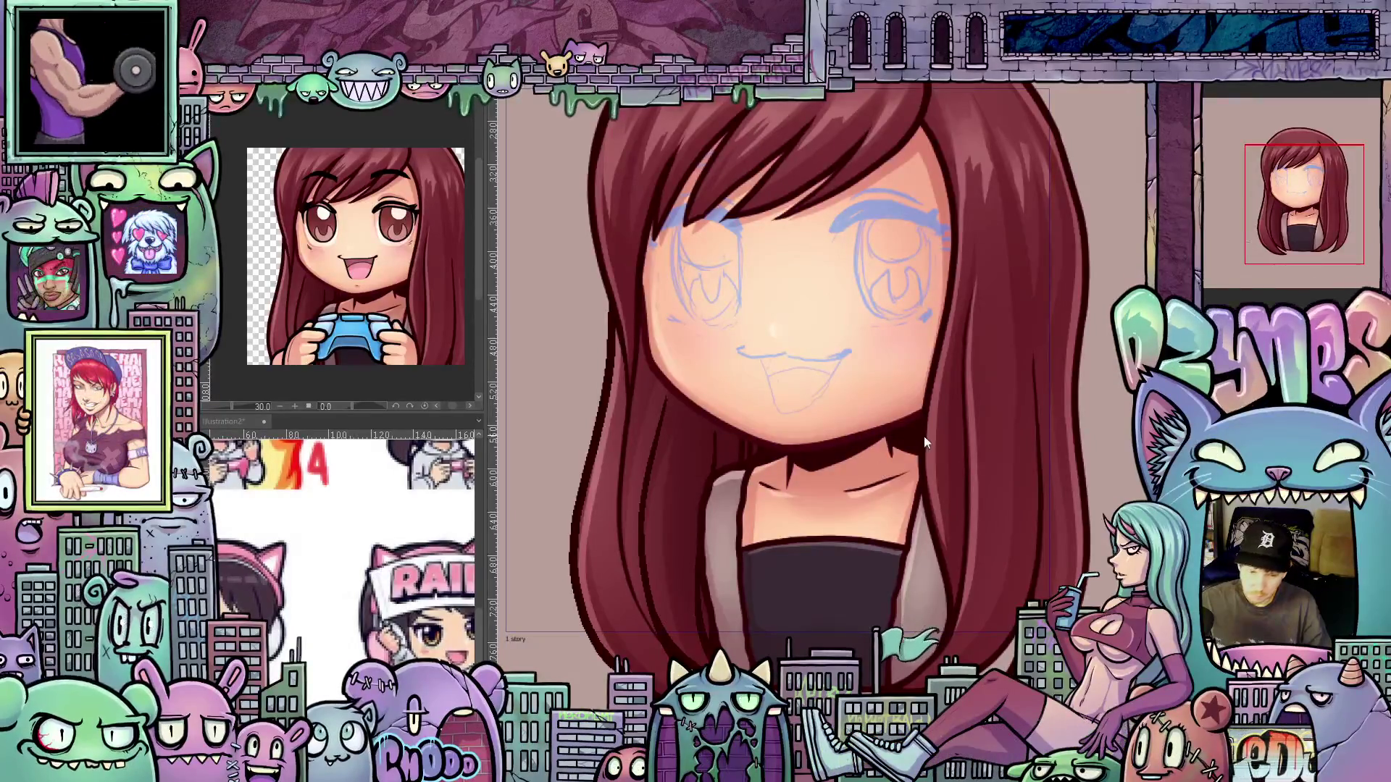
# Shift the blue eye and mouth sketch slightly right, then zoom out to the whole bust
pyautogui.scroll(2, 924, 438)
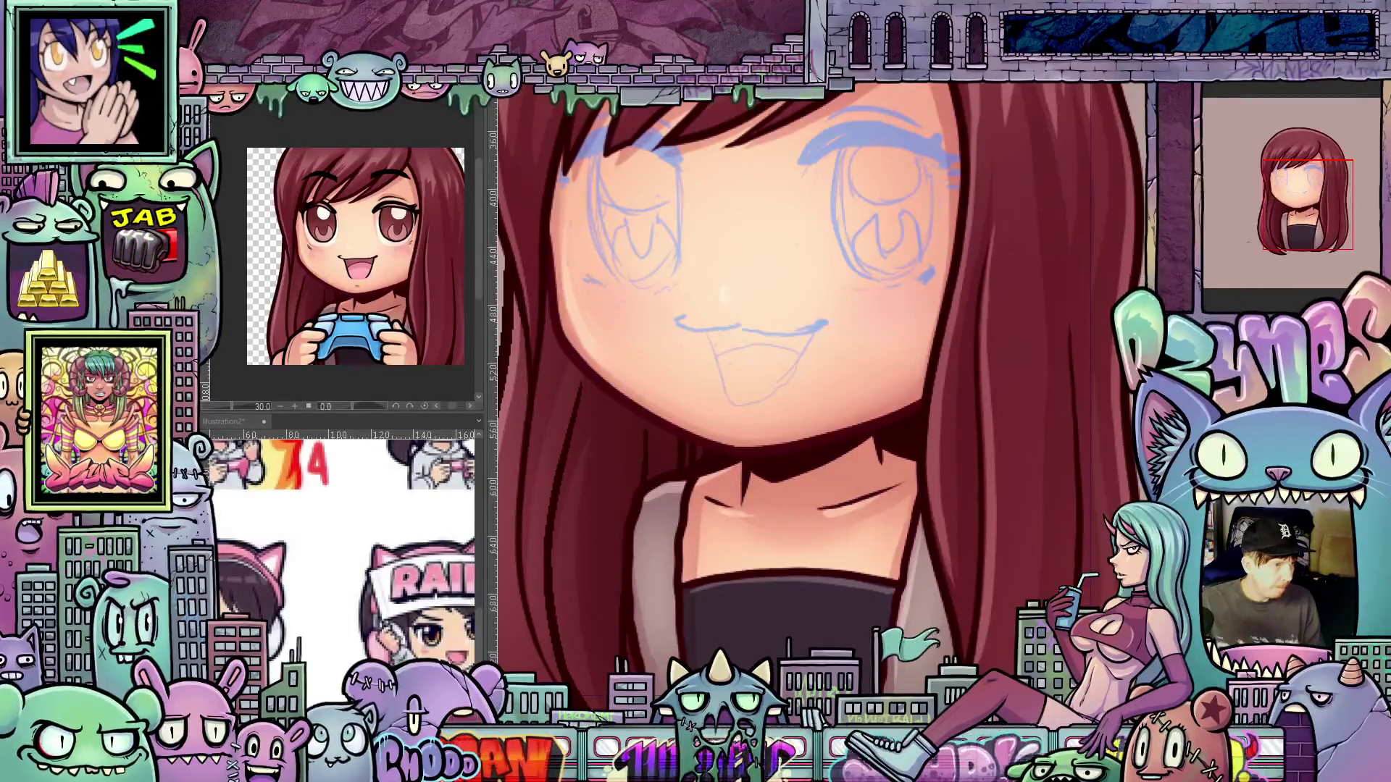
pyautogui.hotkey('ctrl', 'z')
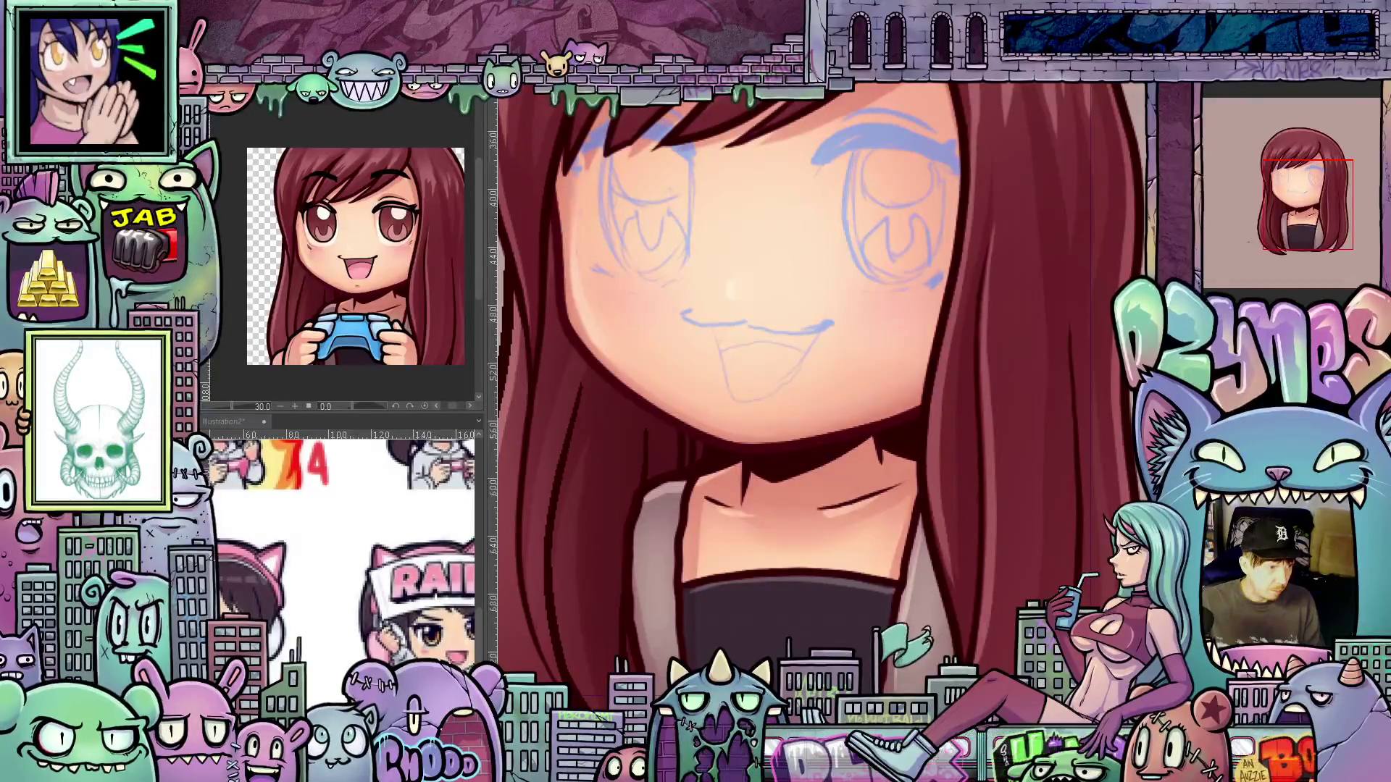
pyautogui.scroll(1, 790, 348)
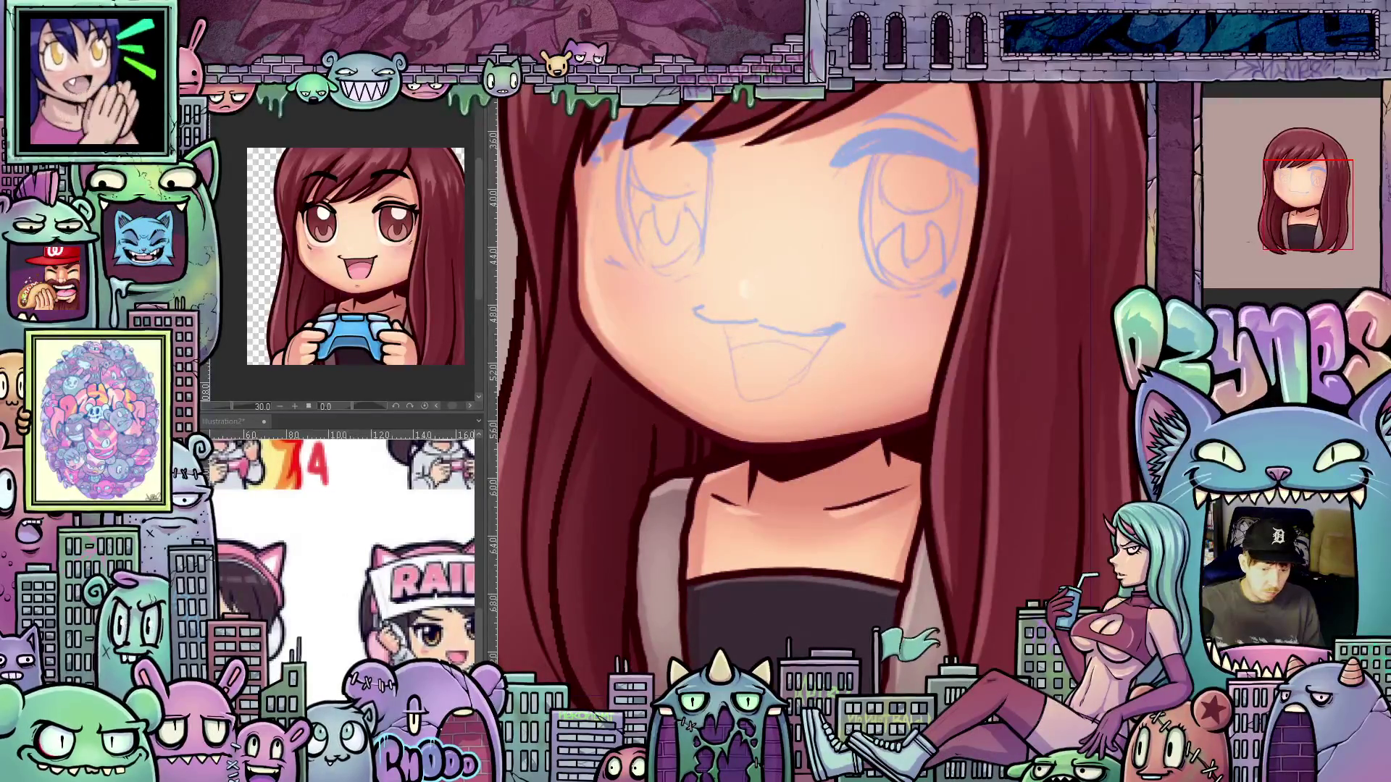
pyautogui.hotkey('ctrl', 'z')
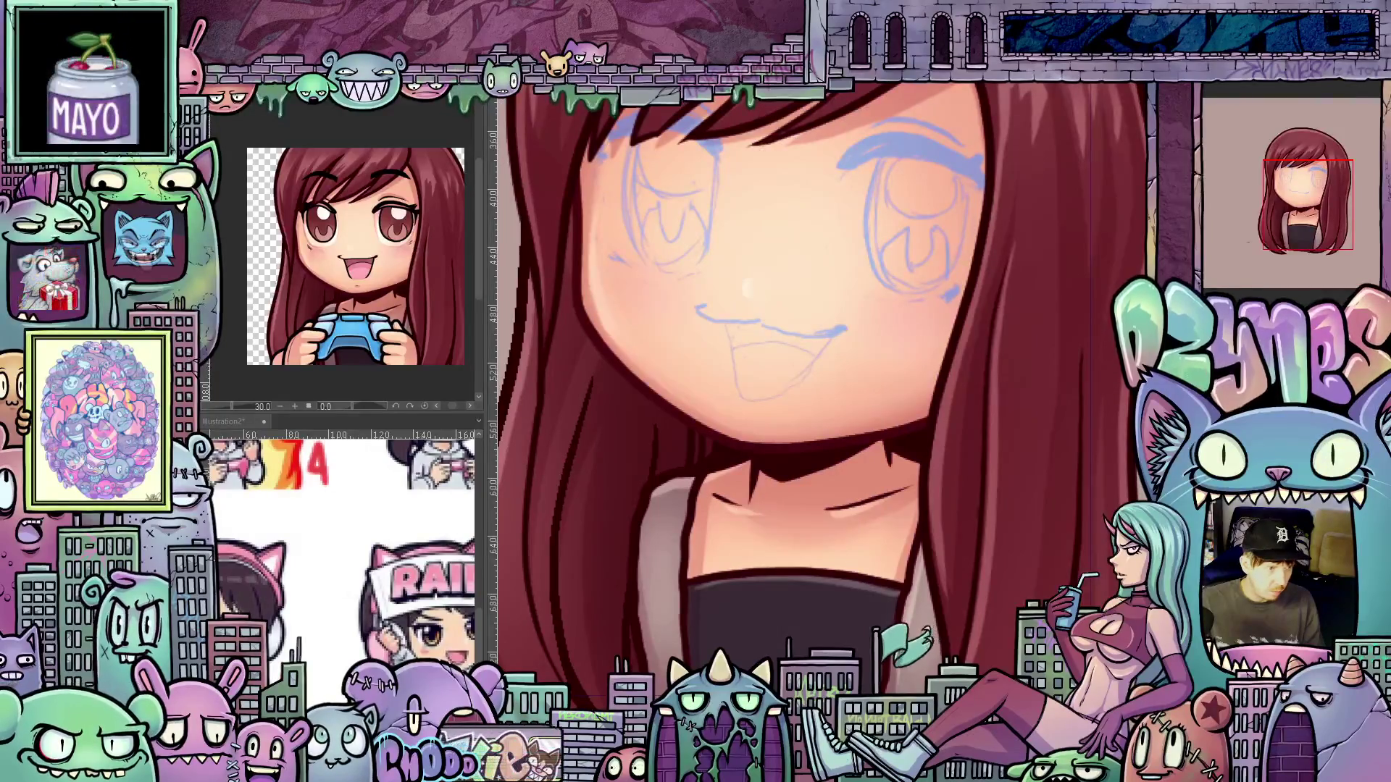
pyautogui.press('-')
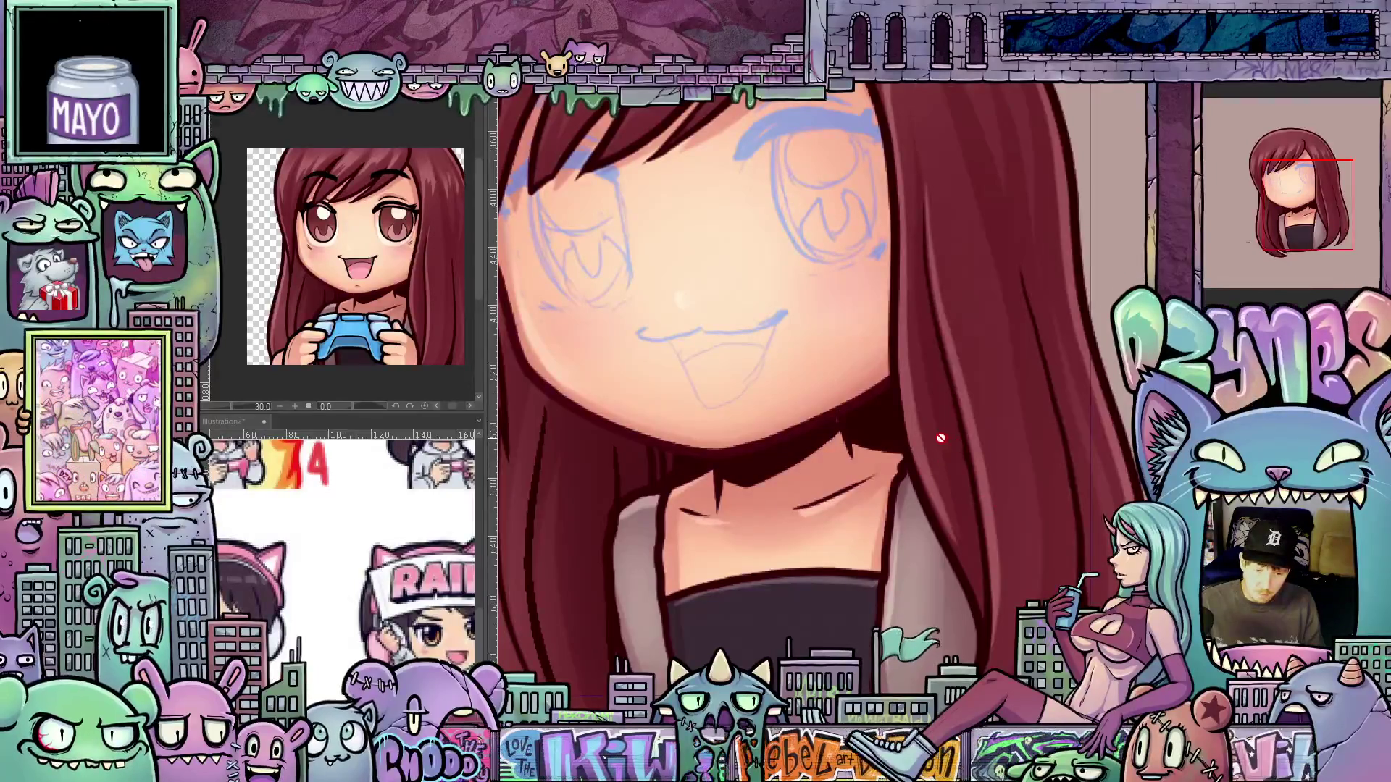
pyautogui.press('-')
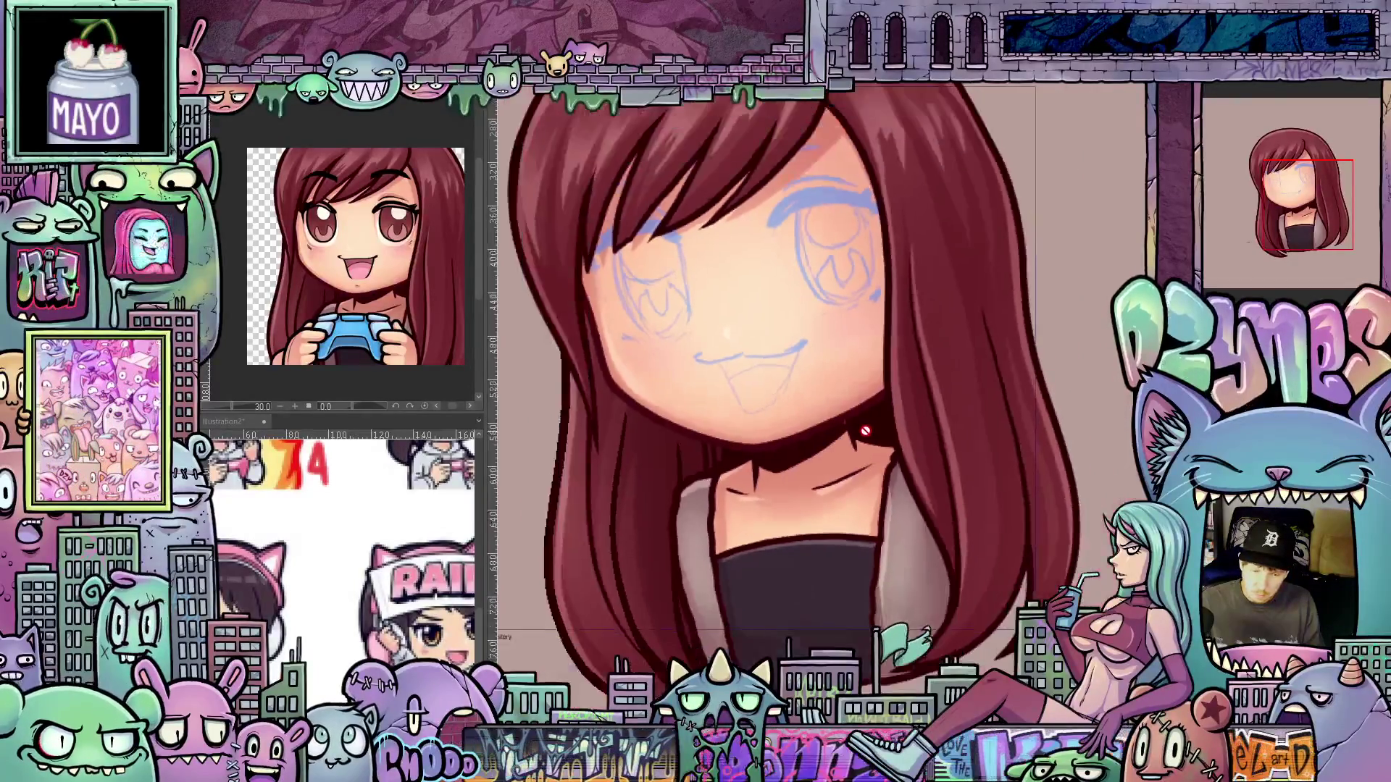
pyautogui.press('-')
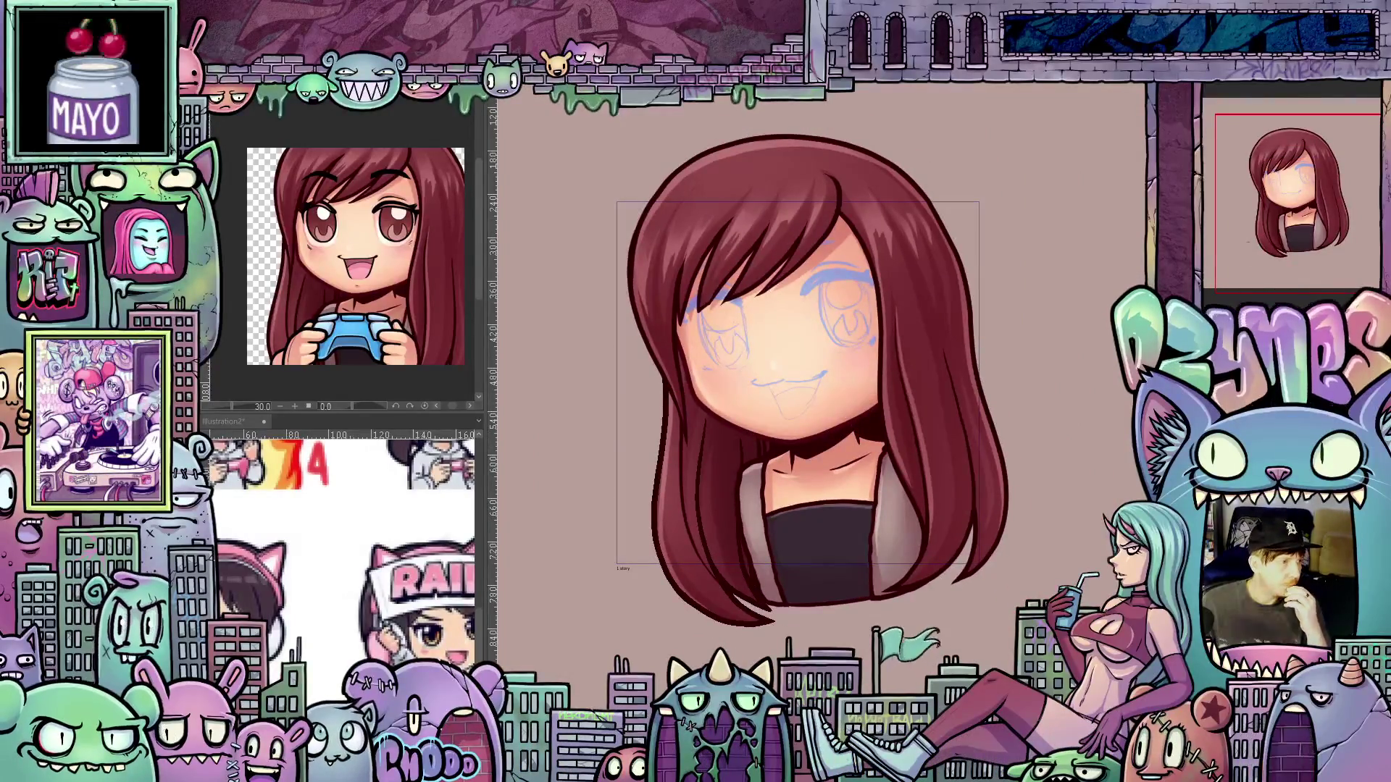
# Rotate the view upright, render the animation for playback, and pan the drawing lower
pyautogui.press('^')
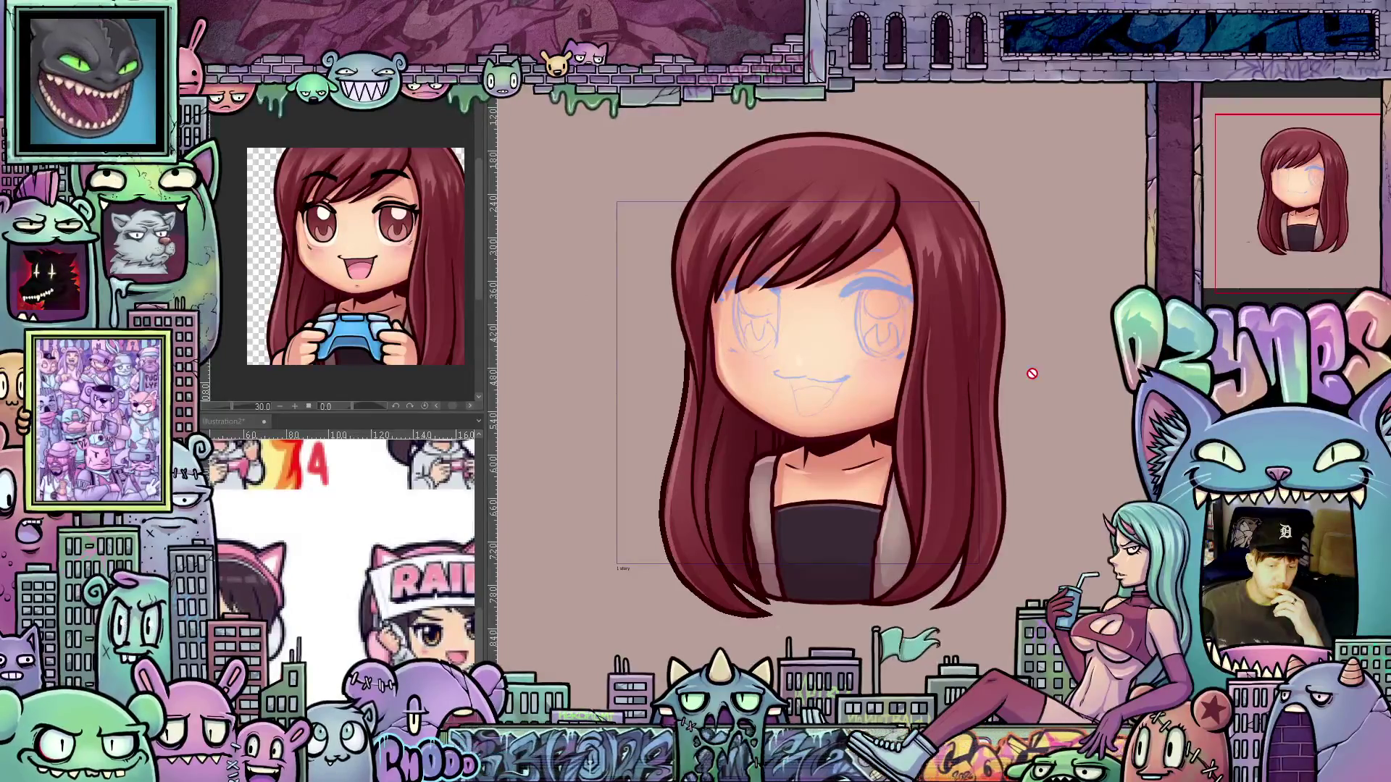
pyautogui.press('Return')
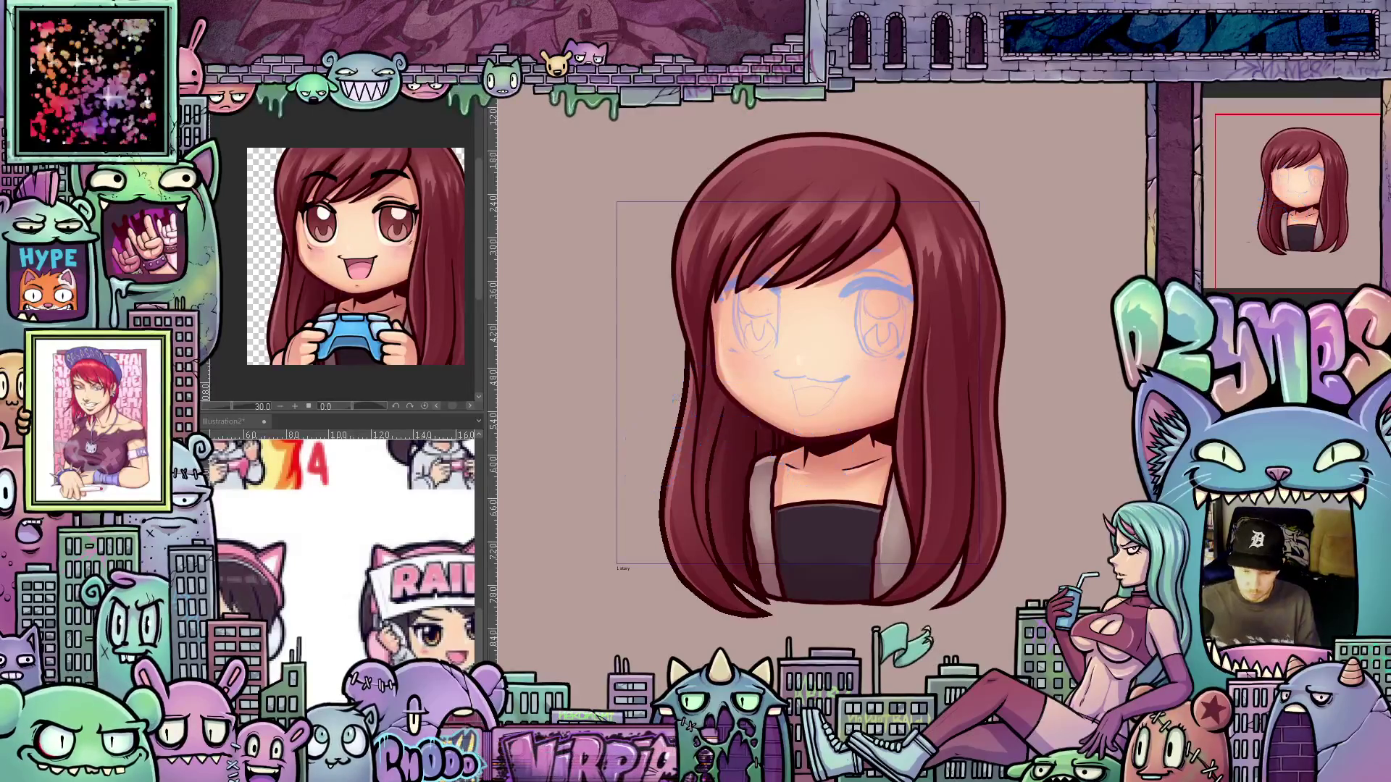
pyautogui.scroll(1, 776, 524)
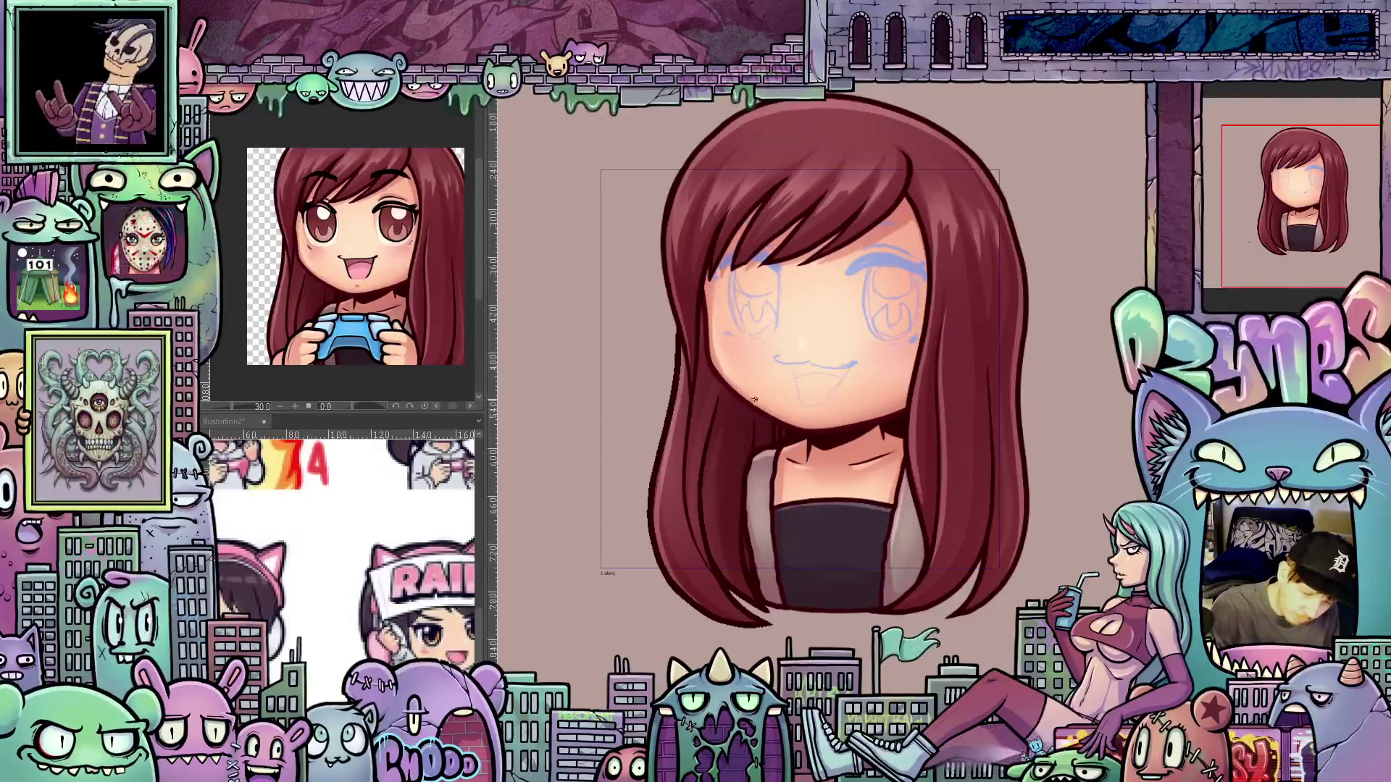
pyautogui.moveTo(722, 408)
pyautogui.mouseDown()
pyautogui.moveTo(733, 457)
pyautogui.moveTo(713, 423)
pyautogui.moveTo(731, 395)
pyautogui.mouseUp()
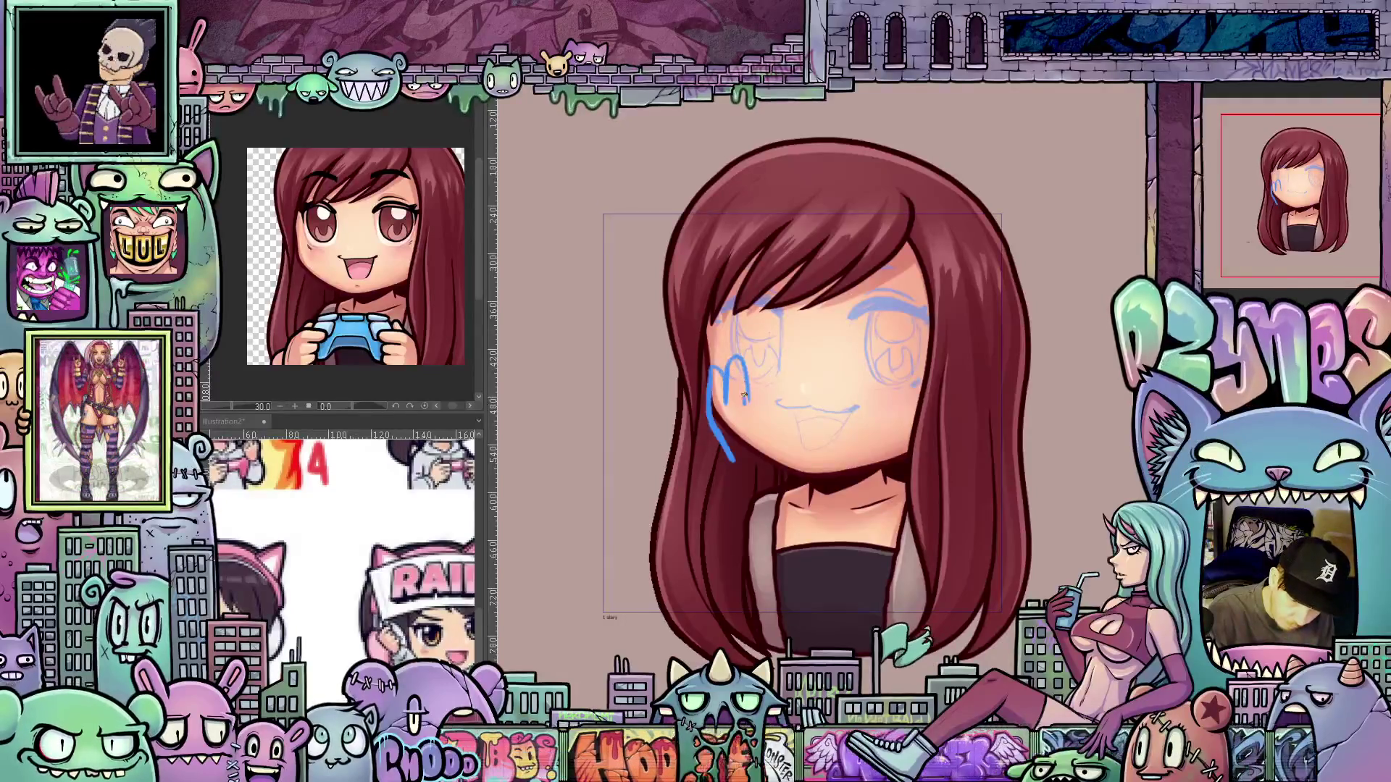
# Sketch a blue hand over the girl's cheek, redrawing the first attempt
pyautogui.moveTo(749, 371); pyautogui.dragTo(767, 410)
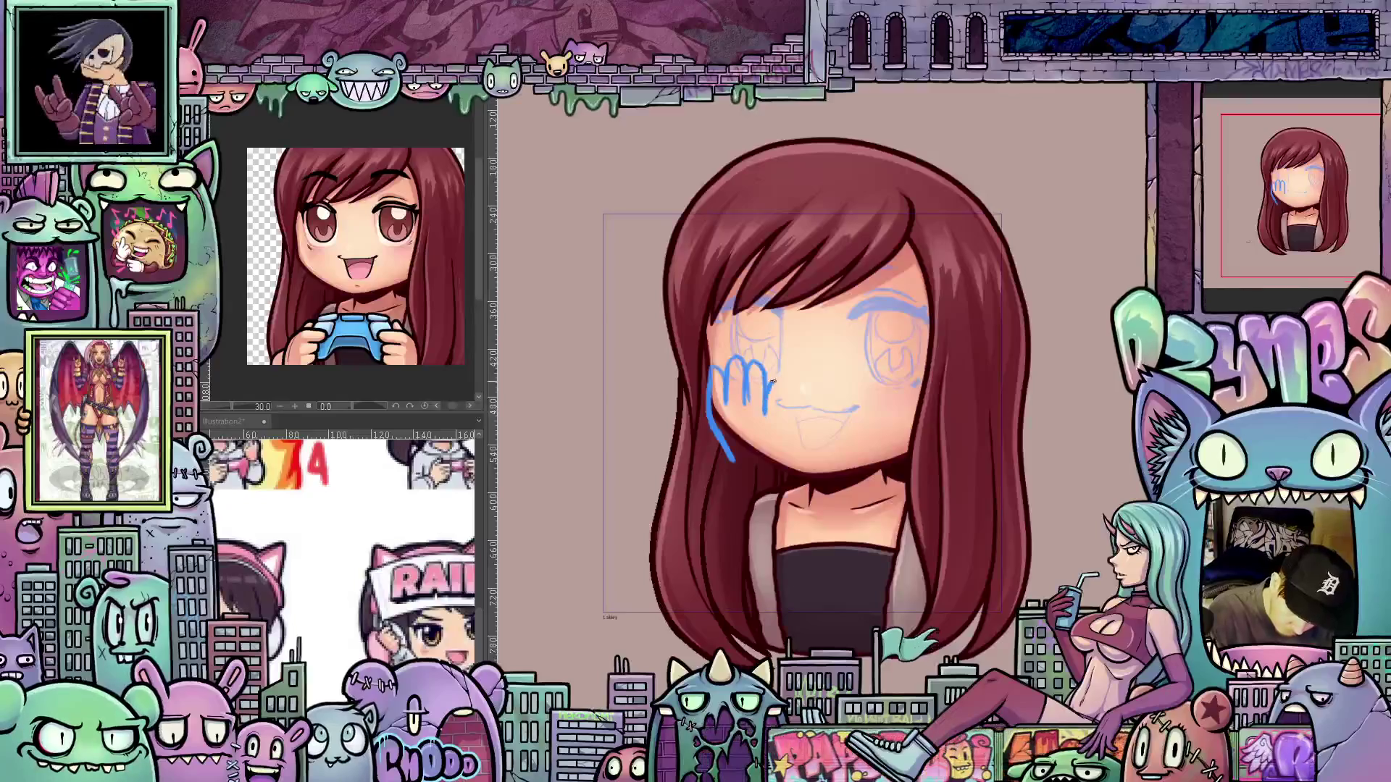
pyautogui.moveTo(792, 467); pyautogui.dragTo(756, 479)
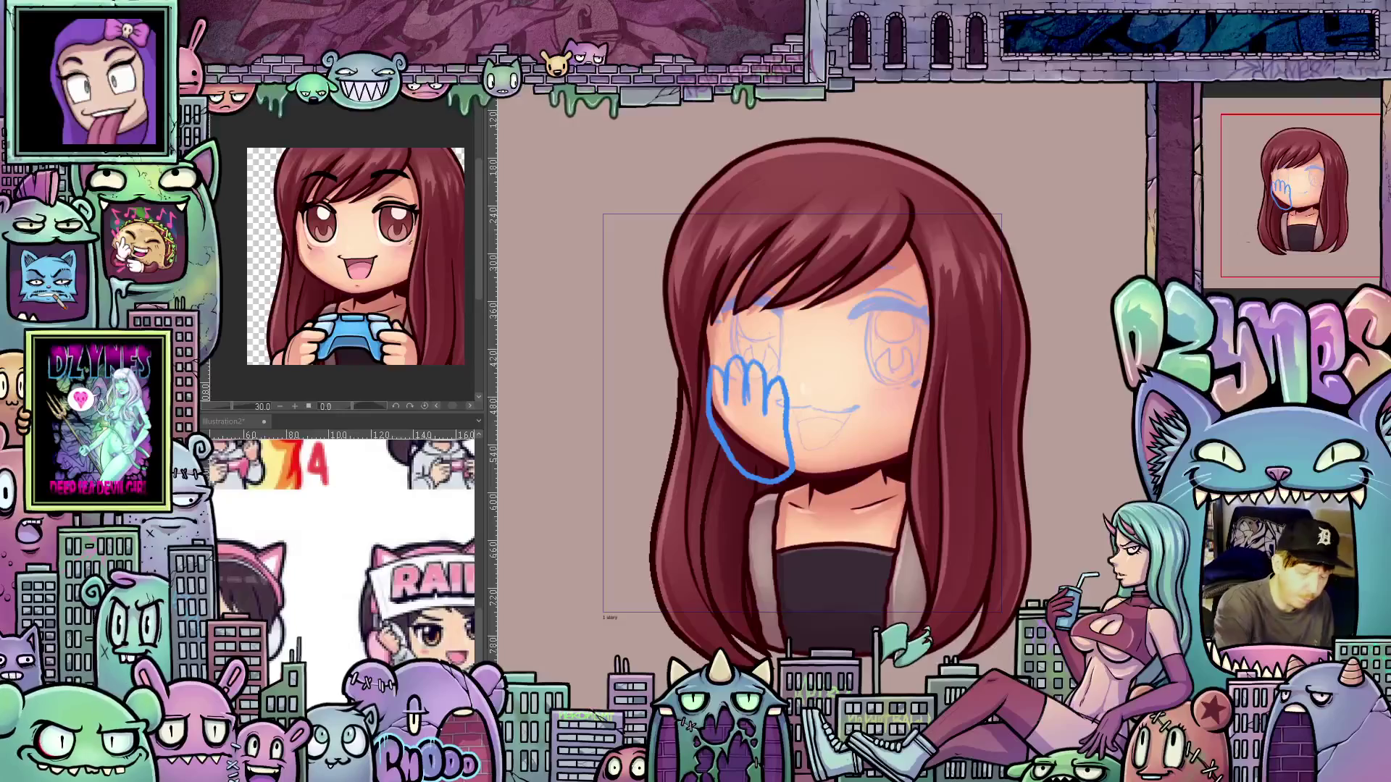
pyautogui.hotkey('ctrl', 'z')
pyautogui.hotkey('ctrl', 'z')
pyautogui.moveTo(714, 395); pyautogui.dragTo(775, 398)
pyautogui.moveTo(704, 355); pyautogui.dragTo(783, 456)
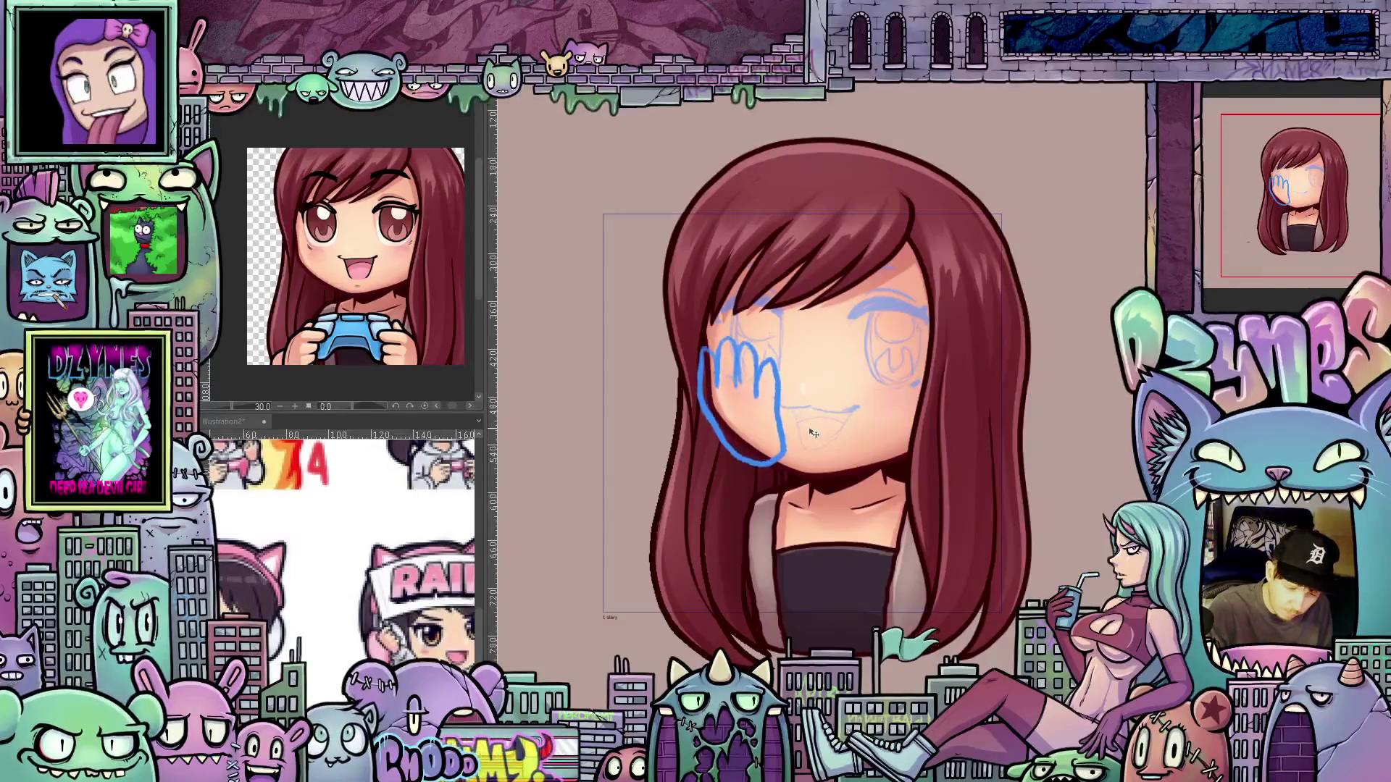
# Move the hand sketch slightly up and right, then start a stroke for the arm
pyautogui.hotkey('ctrl', 't')
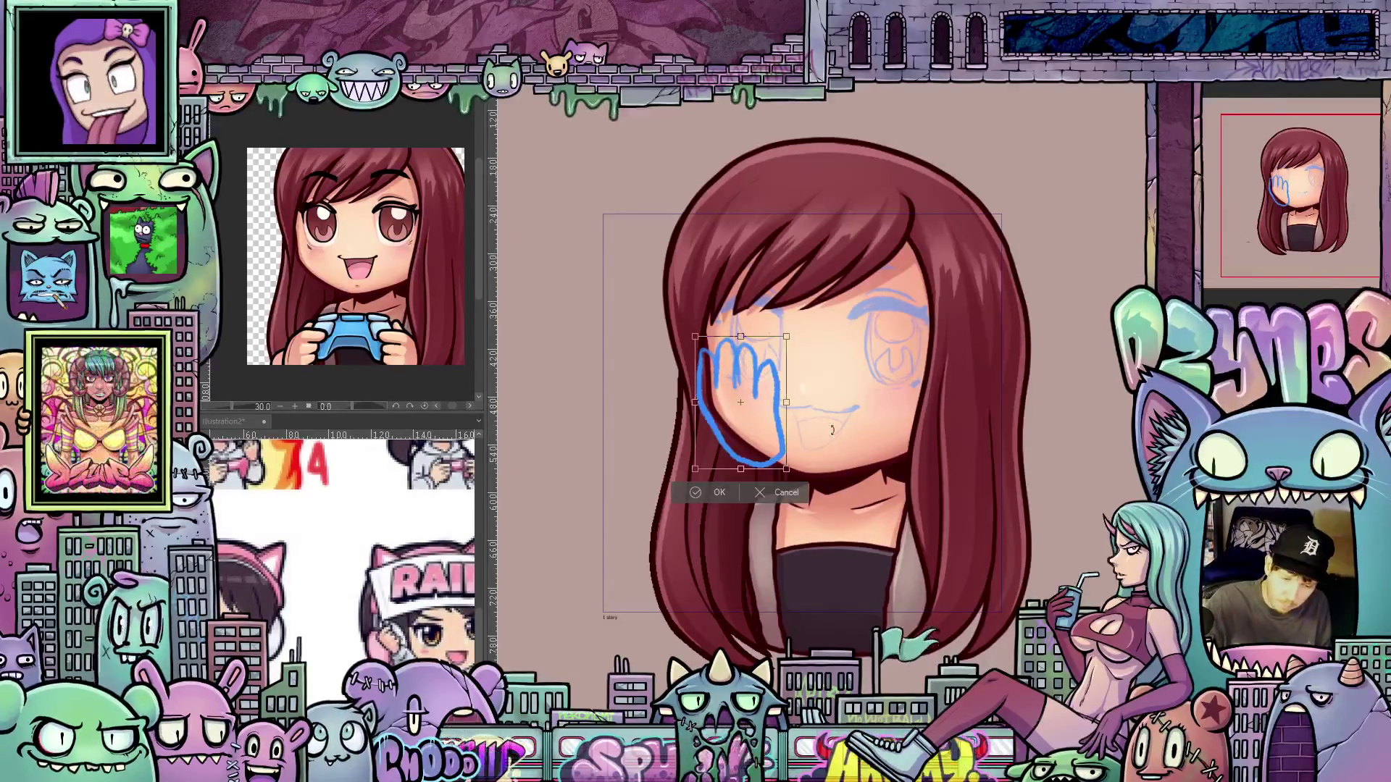
pyautogui.moveTo(776, 460)
pyautogui.mouseDown()
pyautogui.moveTo(774, 444)
pyautogui.moveTo(775, 458)
pyautogui.mouseUp()
pyautogui.click(728, 490)
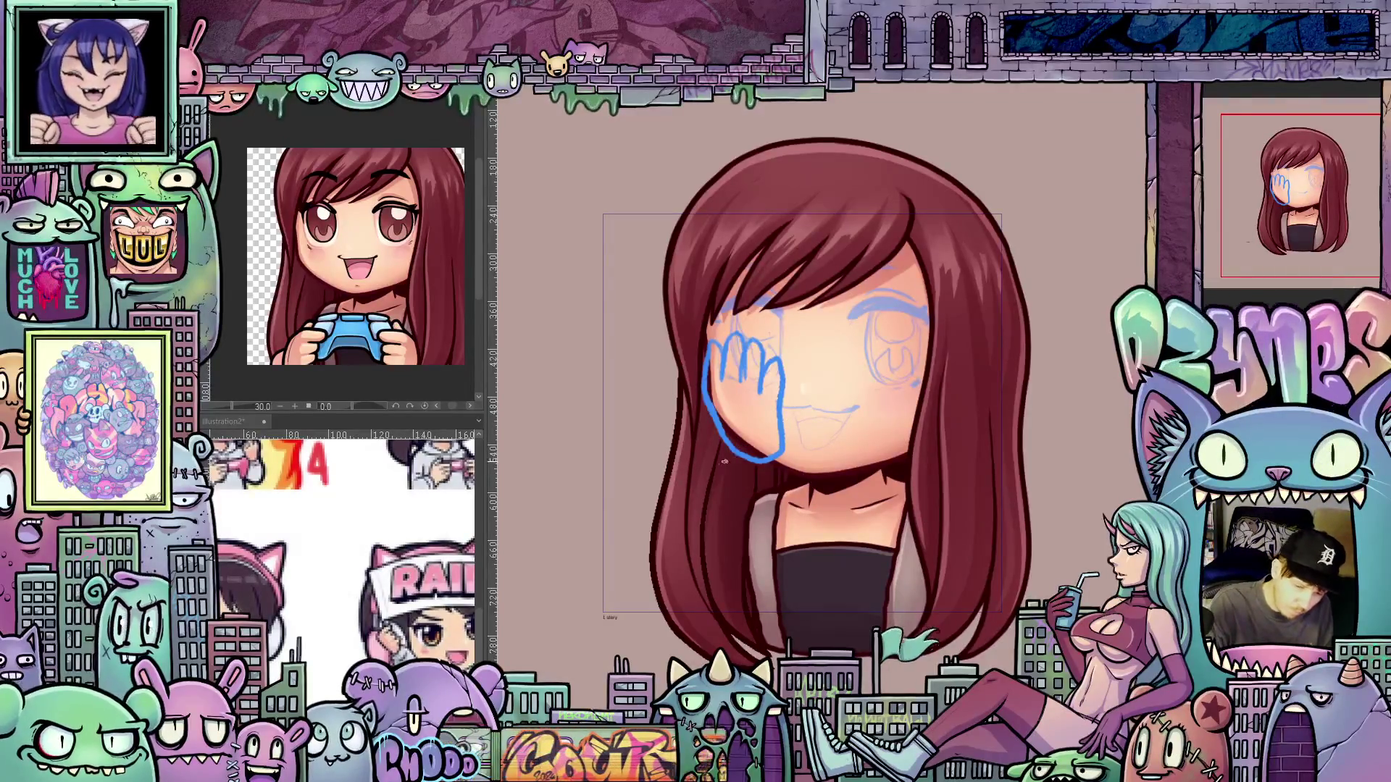
pyautogui.moveTo(747, 471)
pyautogui.mouseDown()
pyautogui.moveTo(663, 572)
pyautogui.moveTo(732, 605)
pyautogui.moveTo(864, 575)
pyautogui.mouseUp()
# Draw blue arm lines down from the hand, then erase the lower strokes
pyautogui.moveTo(835, 467)
pyautogui.mouseDown()
pyautogui.moveTo(771, 536)
pyautogui.moveTo(821, 572)
pyautogui.mouseUp()
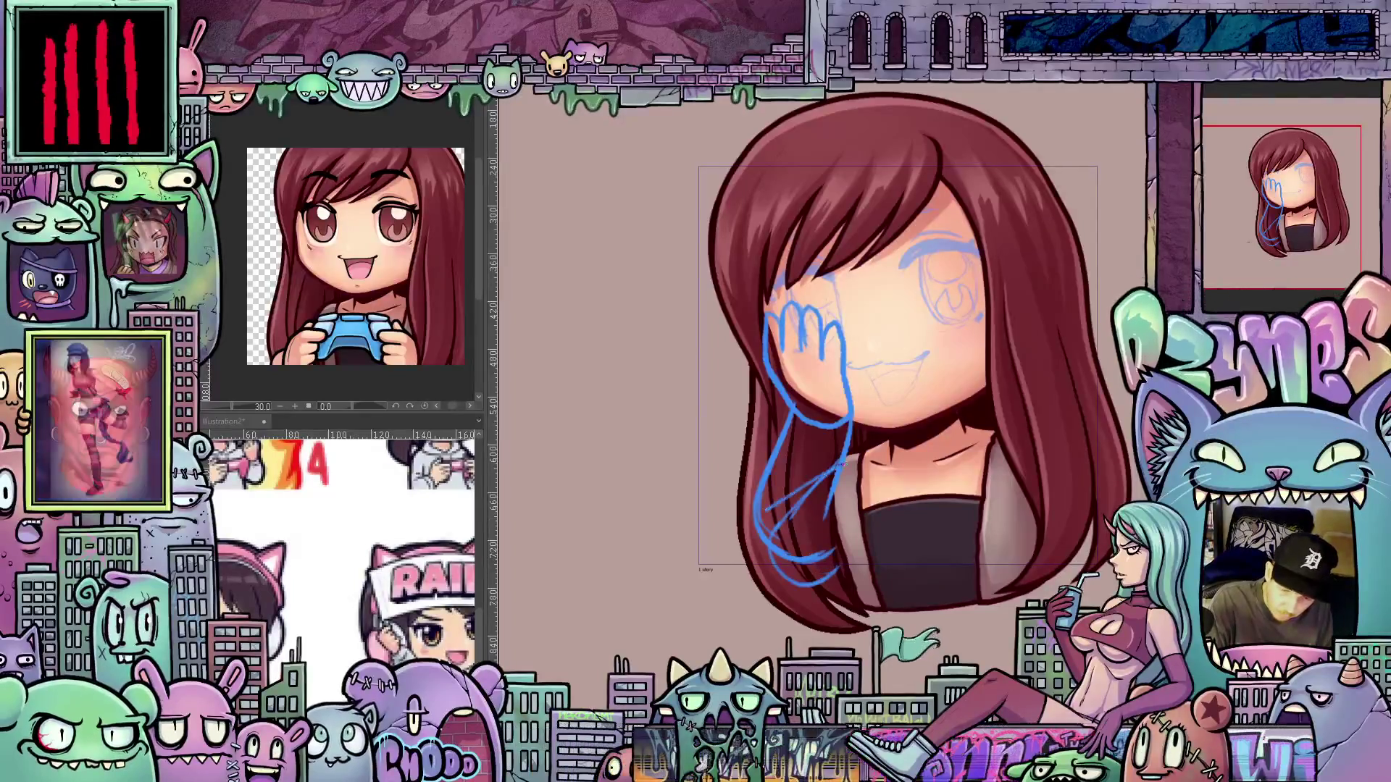
pyautogui.moveTo(800, 524)
pyautogui.mouseDown()
pyautogui.moveTo(754, 566)
pyautogui.moveTo(844, 562)
pyautogui.moveTo(811, 576)
pyautogui.mouseUp()
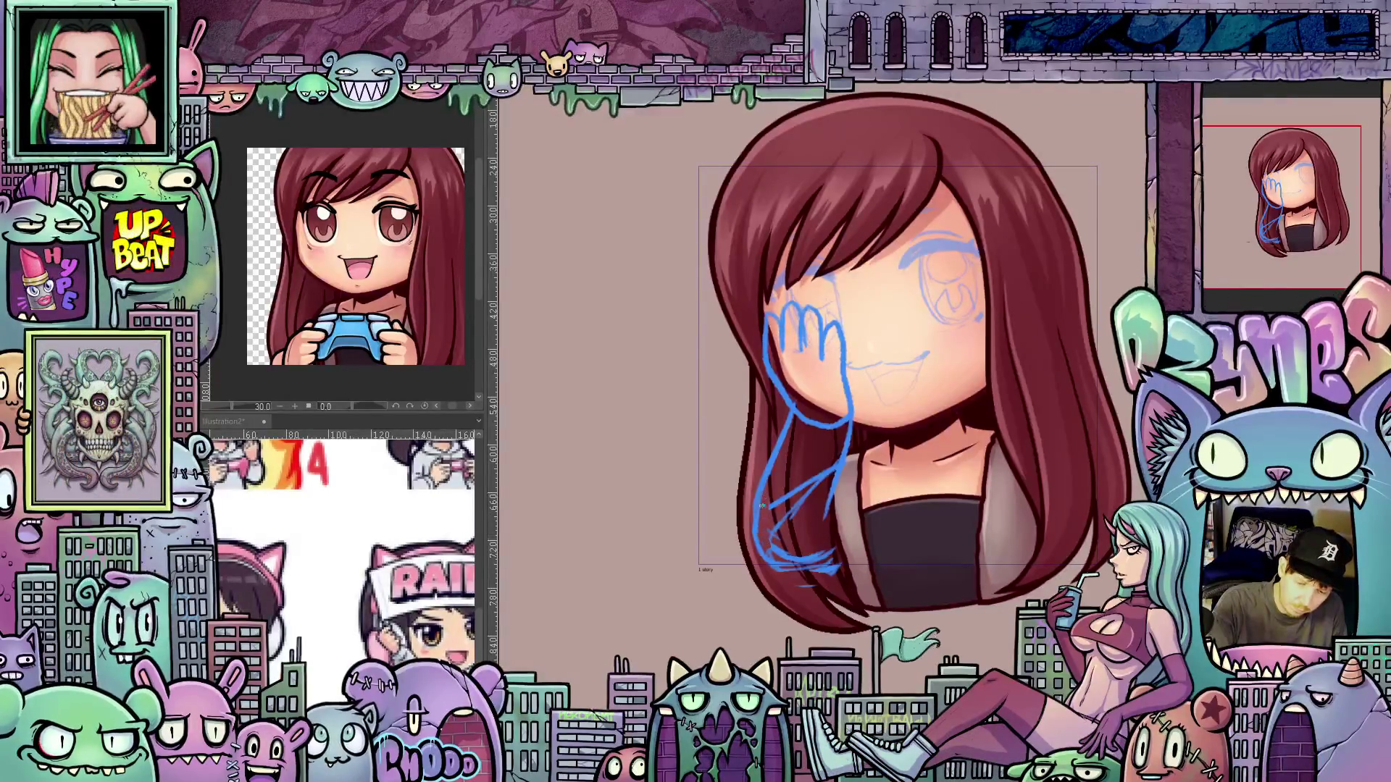
pyautogui.moveTo(768, 534)
pyautogui.mouseDown()
pyautogui.moveTo(784, 495)
pyautogui.moveTo(796, 505)
pyautogui.moveTo(827, 469)
pyautogui.mouseUp()
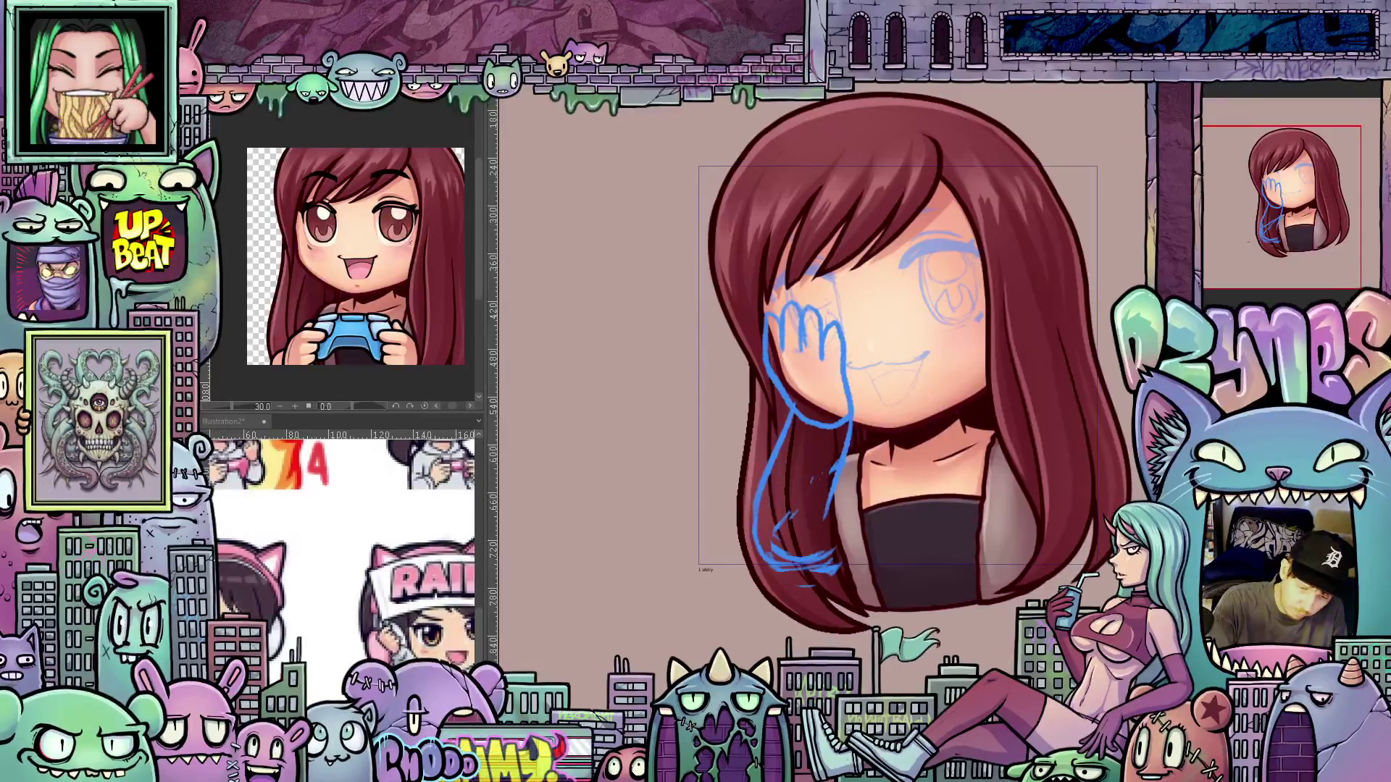
pyautogui.moveTo(778, 522)
pyautogui.mouseDown()
pyautogui.moveTo(772, 557)
pyautogui.moveTo(830, 566)
pyautogui.moveTo(806, 573)
pyautogui.mouseUp()
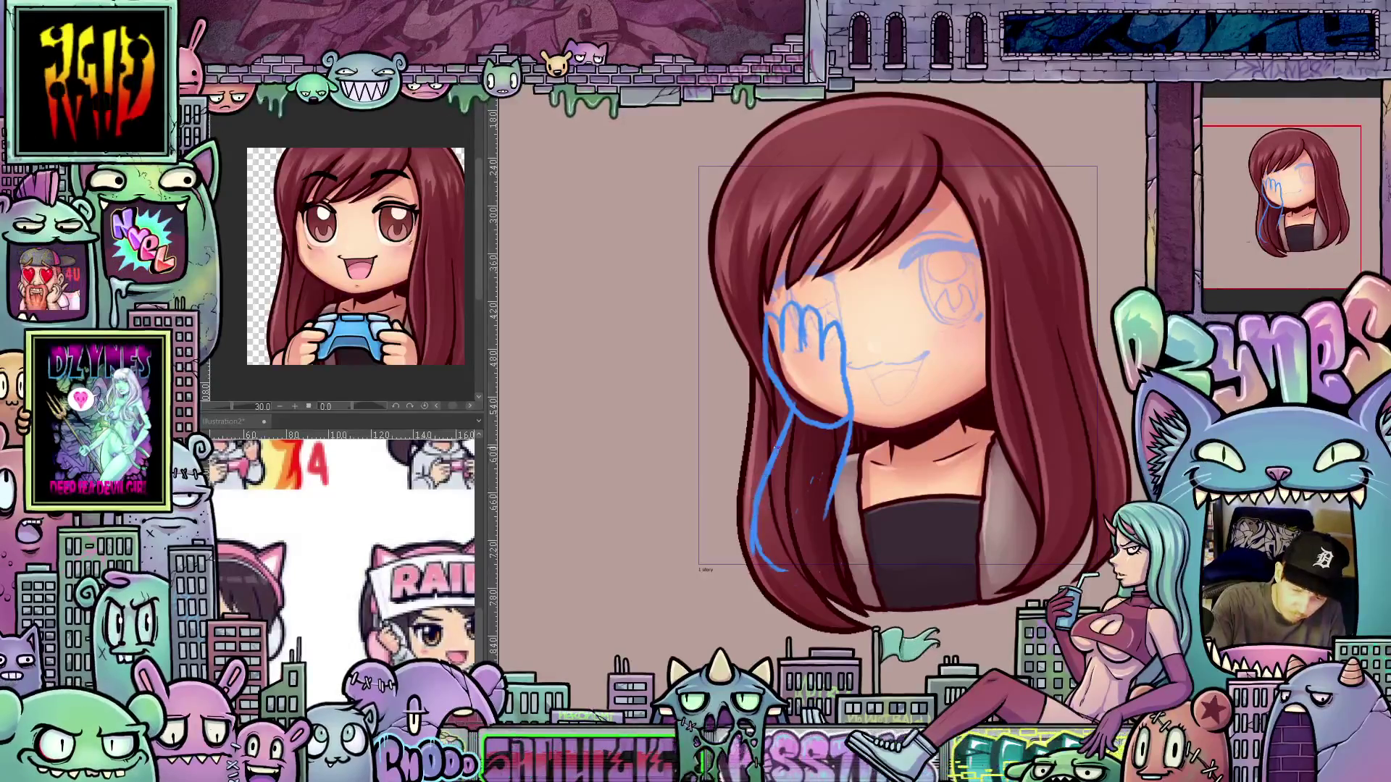
# Redraw the forearm along the lower-left hair down to the hair tip
pyautogui.moveTo(741, 513); pyautogui.dragTo(768, 561)
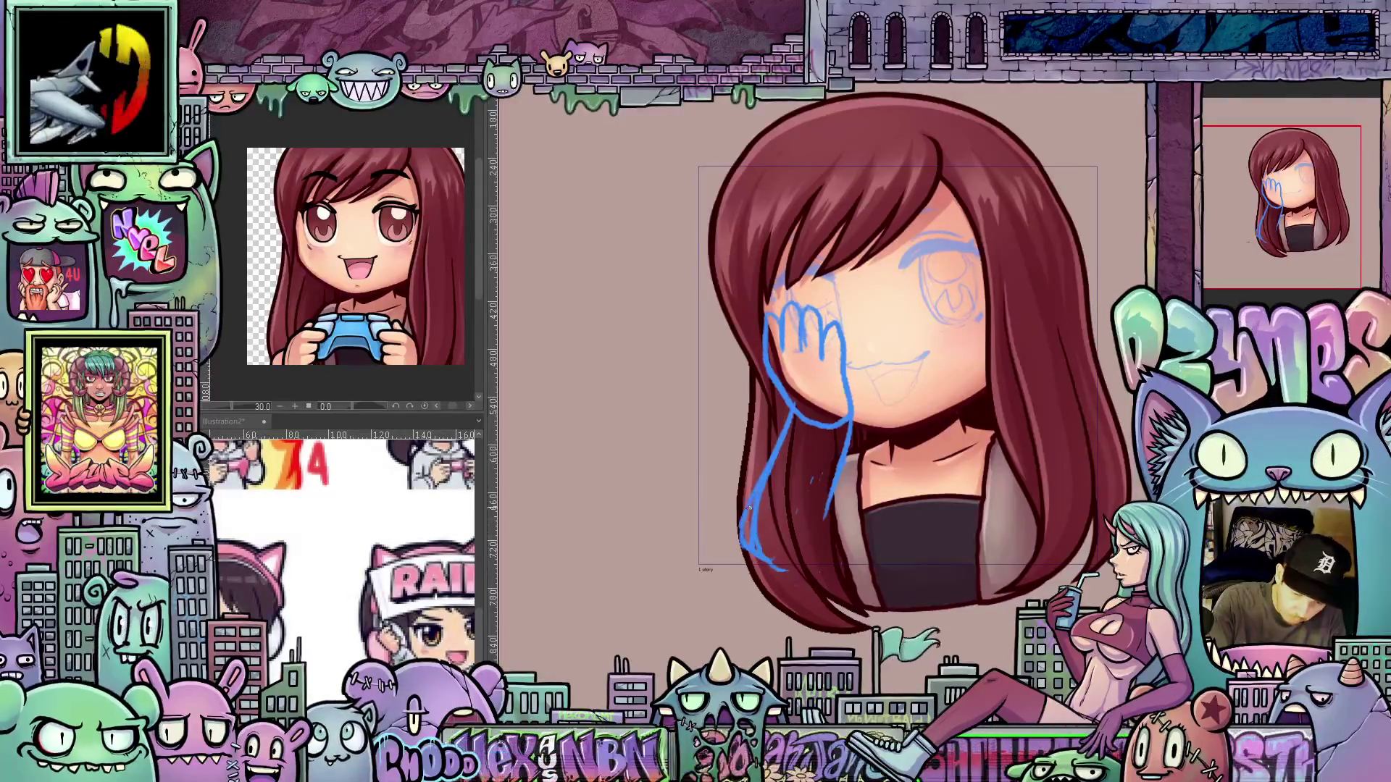
pyautogui.moveTo(790, 426)
pyautogui.mouseDown()
pyautogui.moveTo(734, 539)
pyautogui.moveTo(837, 449)
pyautogui.moveTo(817, 503)
pyautogui.mouseUp()
pyautogui.moveTo(837, 445)
pyautogui.mouseDown()
pyautogui.moveTo(805, 518)
pyautogui.moveTo(840, 460)
pyautogui.mouseUp()
pyautogui.moveTo(806, 513); pyautogui.dragTo(831, 449)
pyautogui.moveTo(760, 552); pyautogui.dragTo(843, 554)
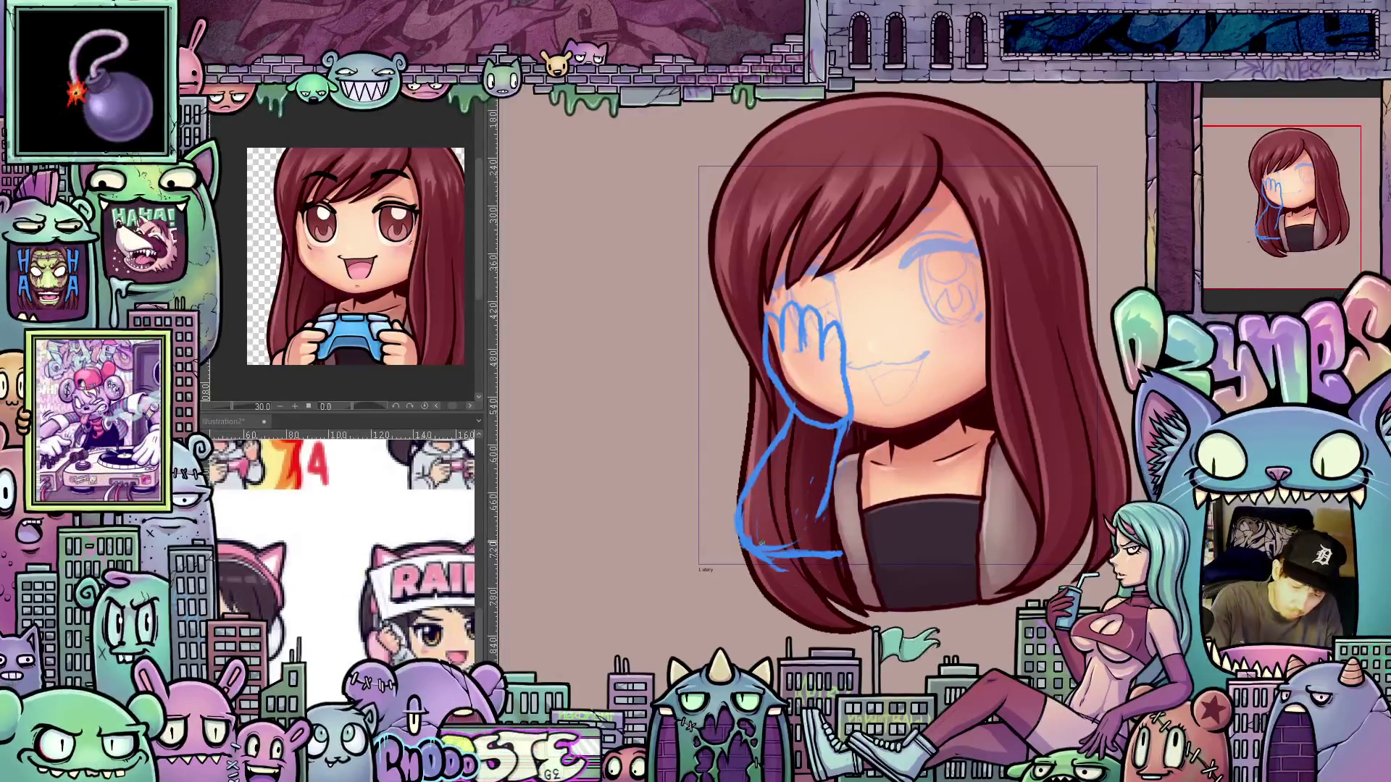
pyautogui.moveTo(806, 536); pyautogui.dragTo(704, 453)
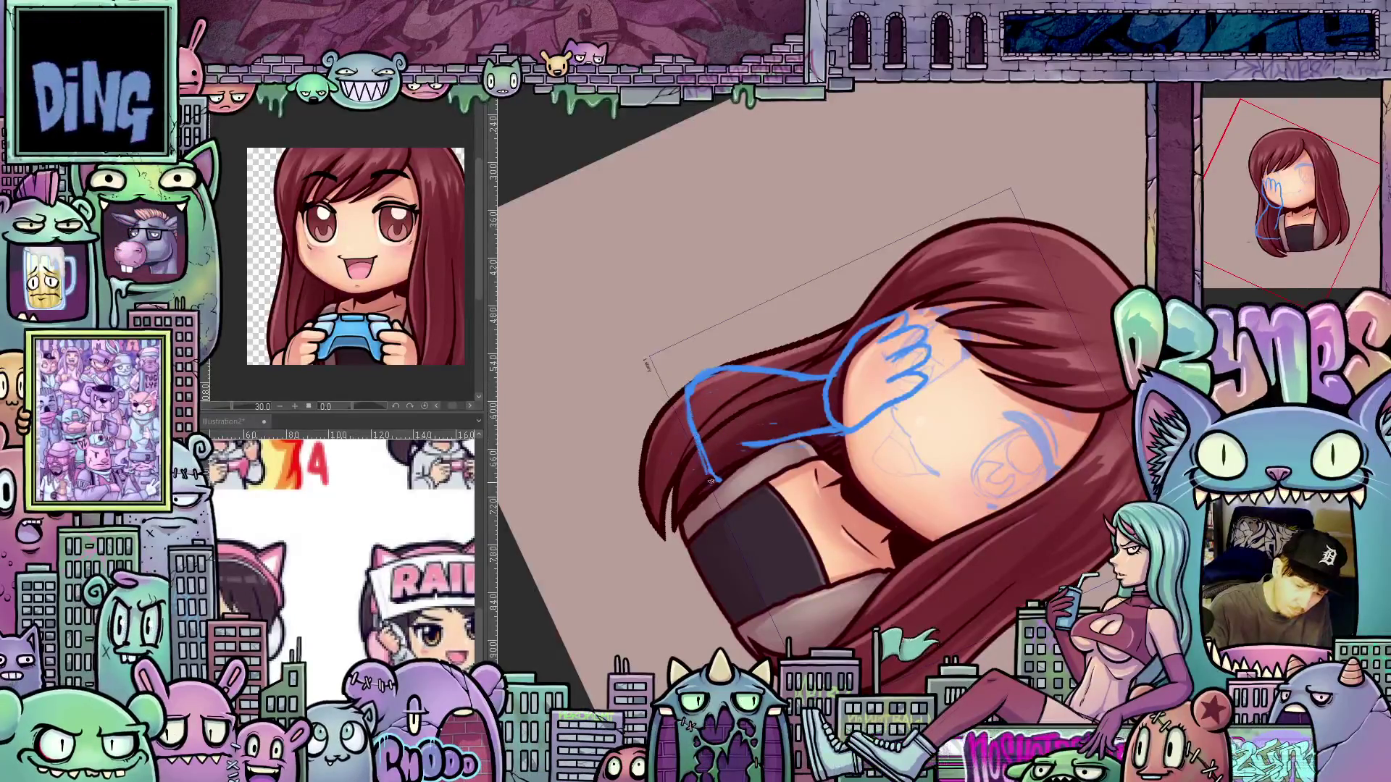
pyautogui.moveTo(714, 484)
pyautogui.mouseDown()
pyautogui.moveTo(1035, 429)
pyautogui.moveTo(1041, 414)
pyautogui.mouseUp()
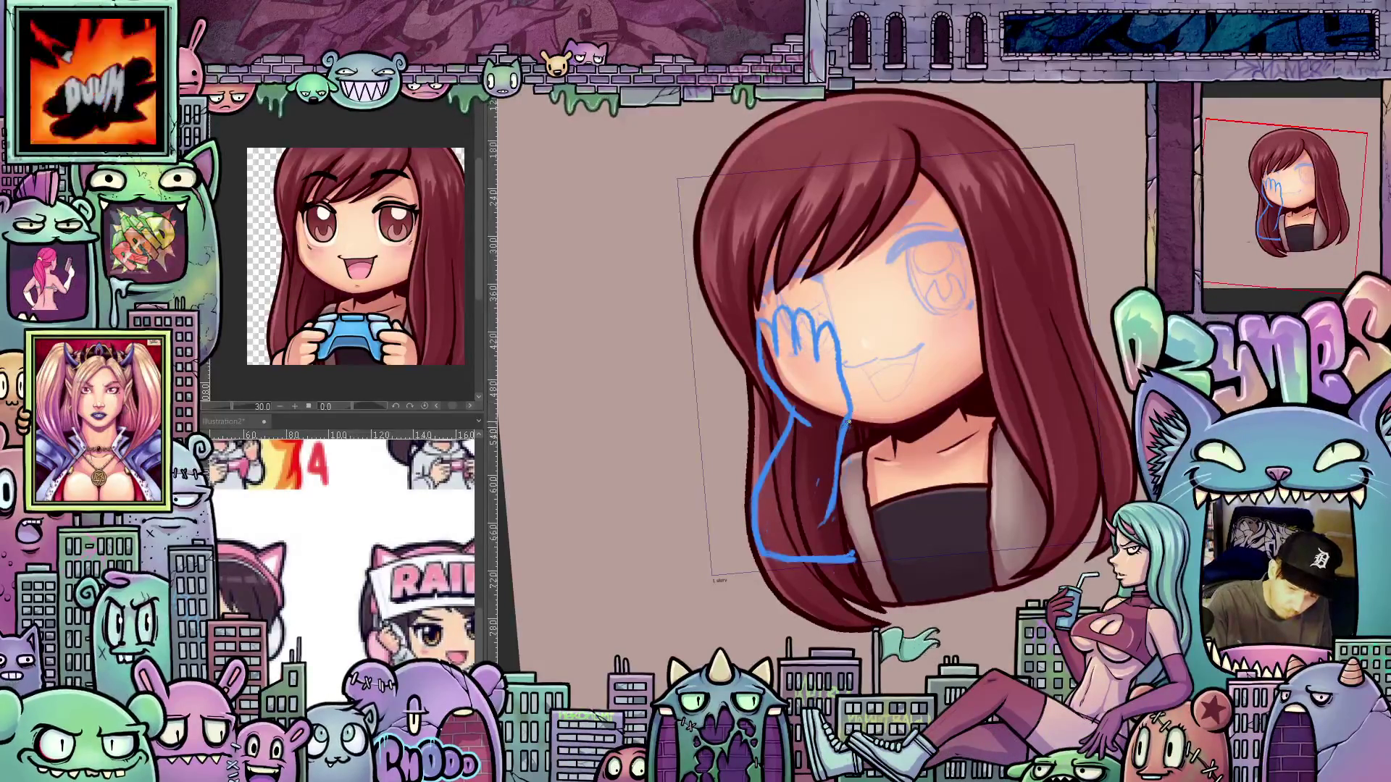
pyautogui.moveTo(924, 501)
pyautogui.mouseDown()
pyautogui.moveTo(946, 538)
pyautogui.moveTo(931, 508)
pyautogui.moveTo(950, 492)
pyautogui.mouseUp()
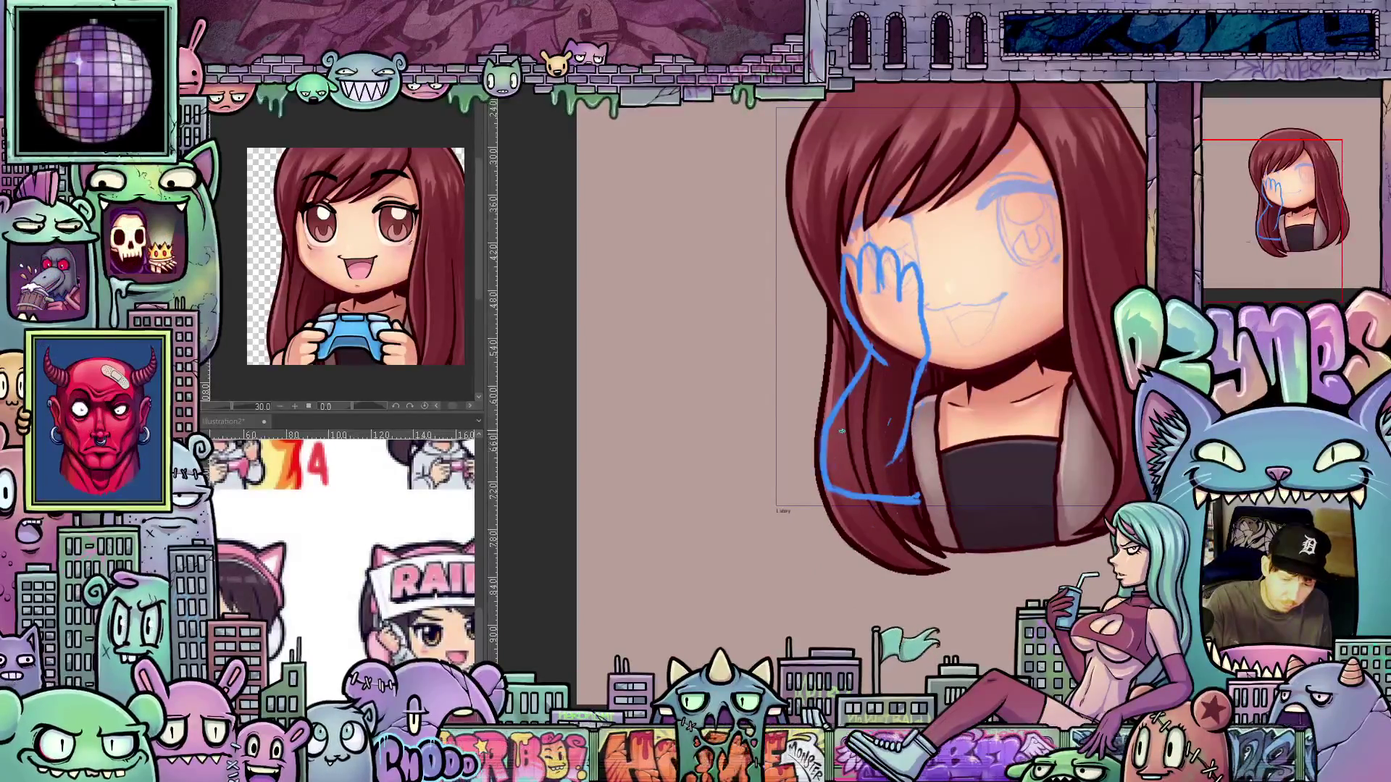
# Double the arm's bottom line, then move the selected hand-and-arm sketch up and left
pyautogui.moveTo(848, 495); pyautogui.dragTo(911, 492)
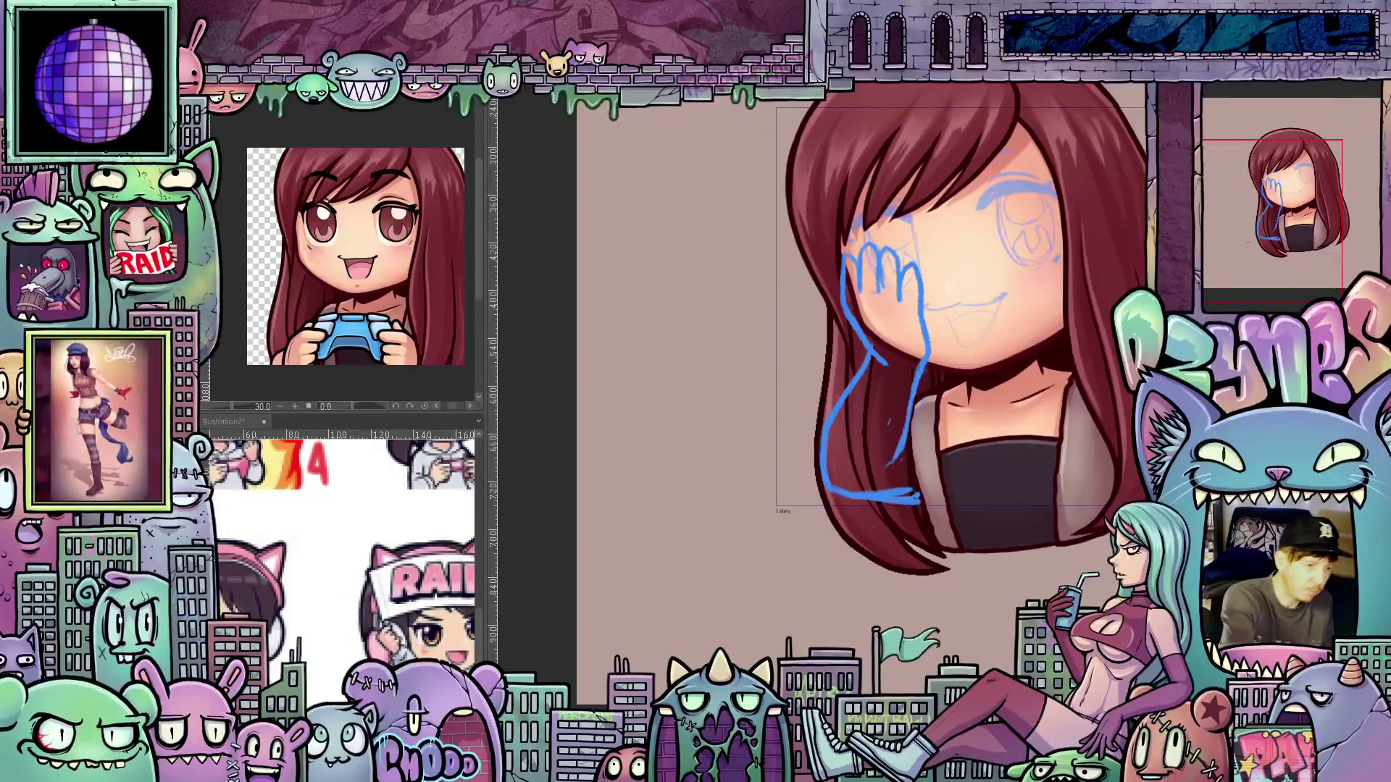
pyautogui.moveTo(911, 458)
pyautogui.mouseDown()
pyautogui.moveTo(844, 483)
pyautogui.moveTo(830, 371)
pyautogui.mouseUp()
pyautogui.hotkey('ctrl', 't')
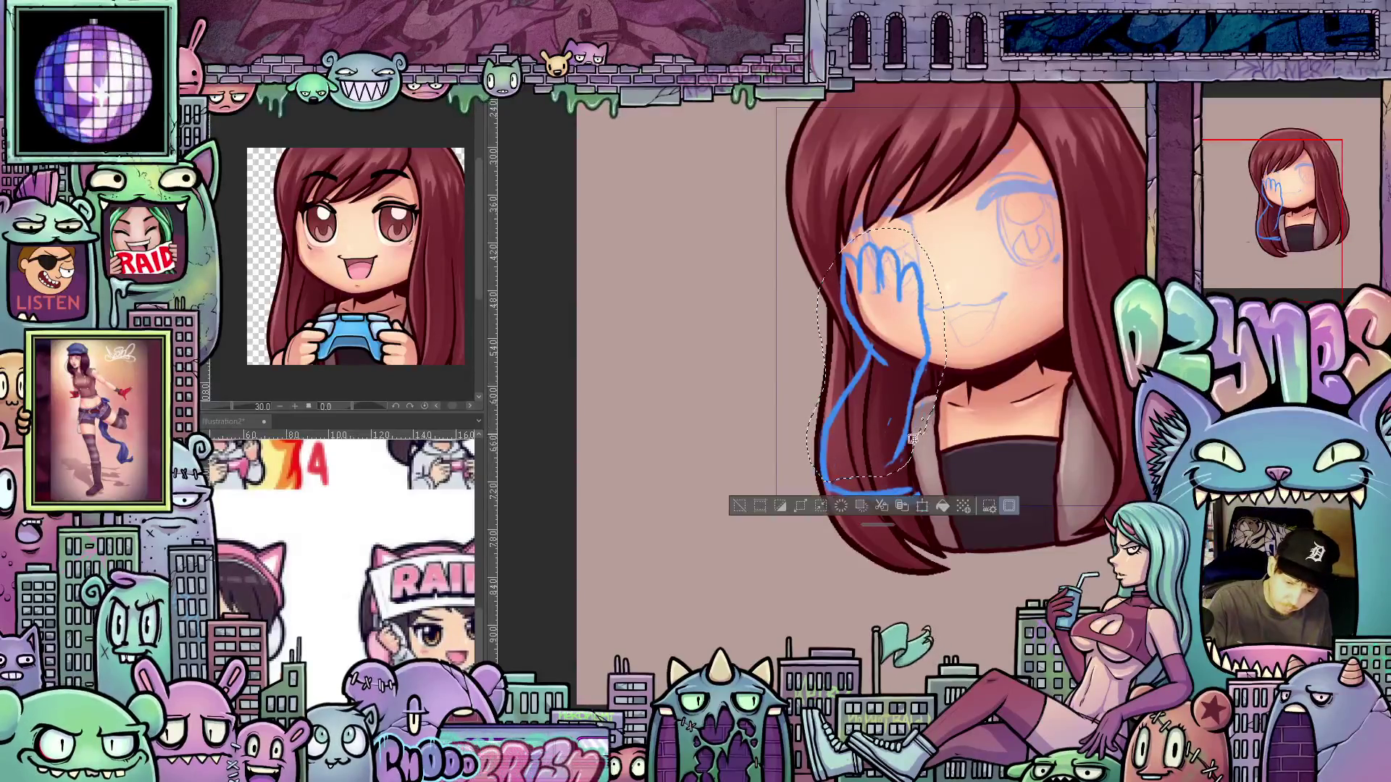
pyautogui.moveTo(884, 461)
pyautogui.mouseDown()
pyautogui.moveTo(872, 450)
pyautogui.moveTo(901, 423)
pyautogui.mouseUp()
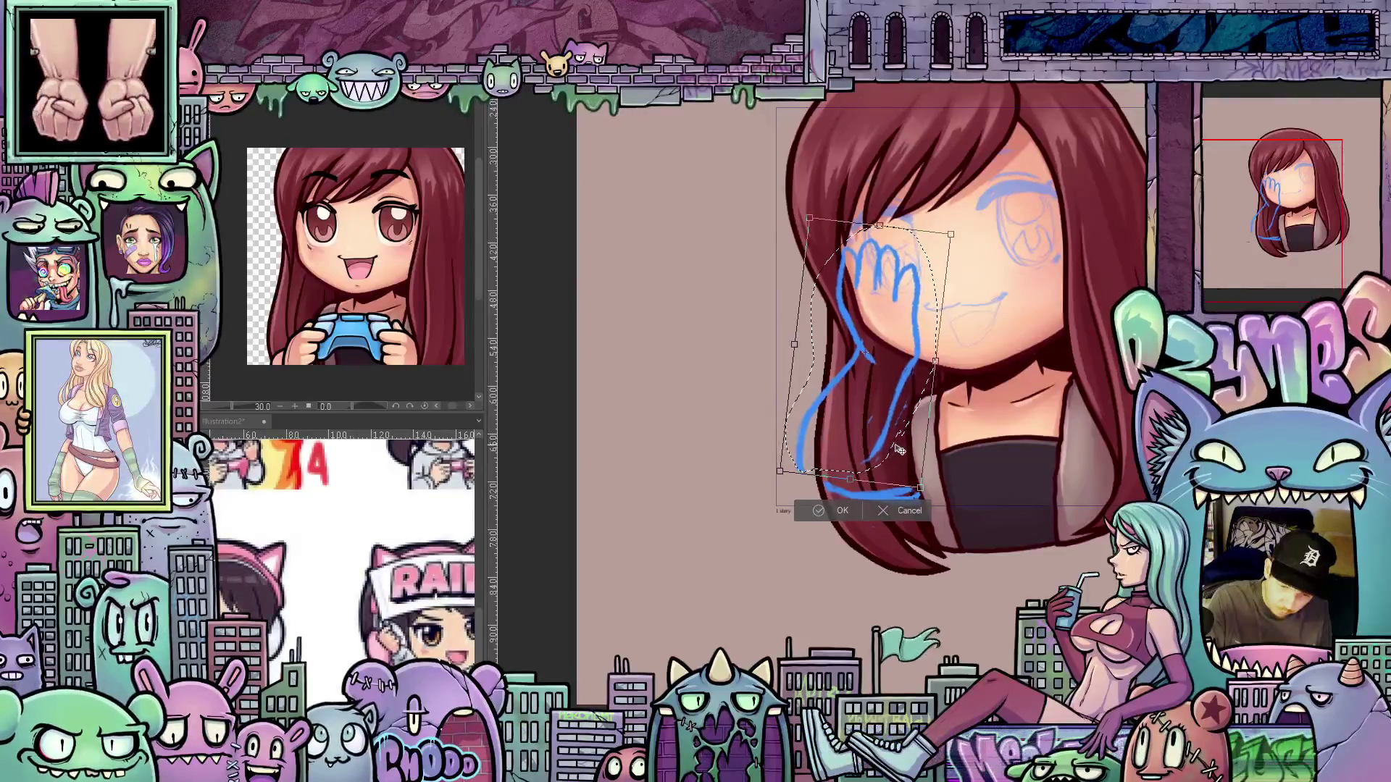
pyautogui.moveTo(897, 449); pyautogui.dragTo(899, 450)
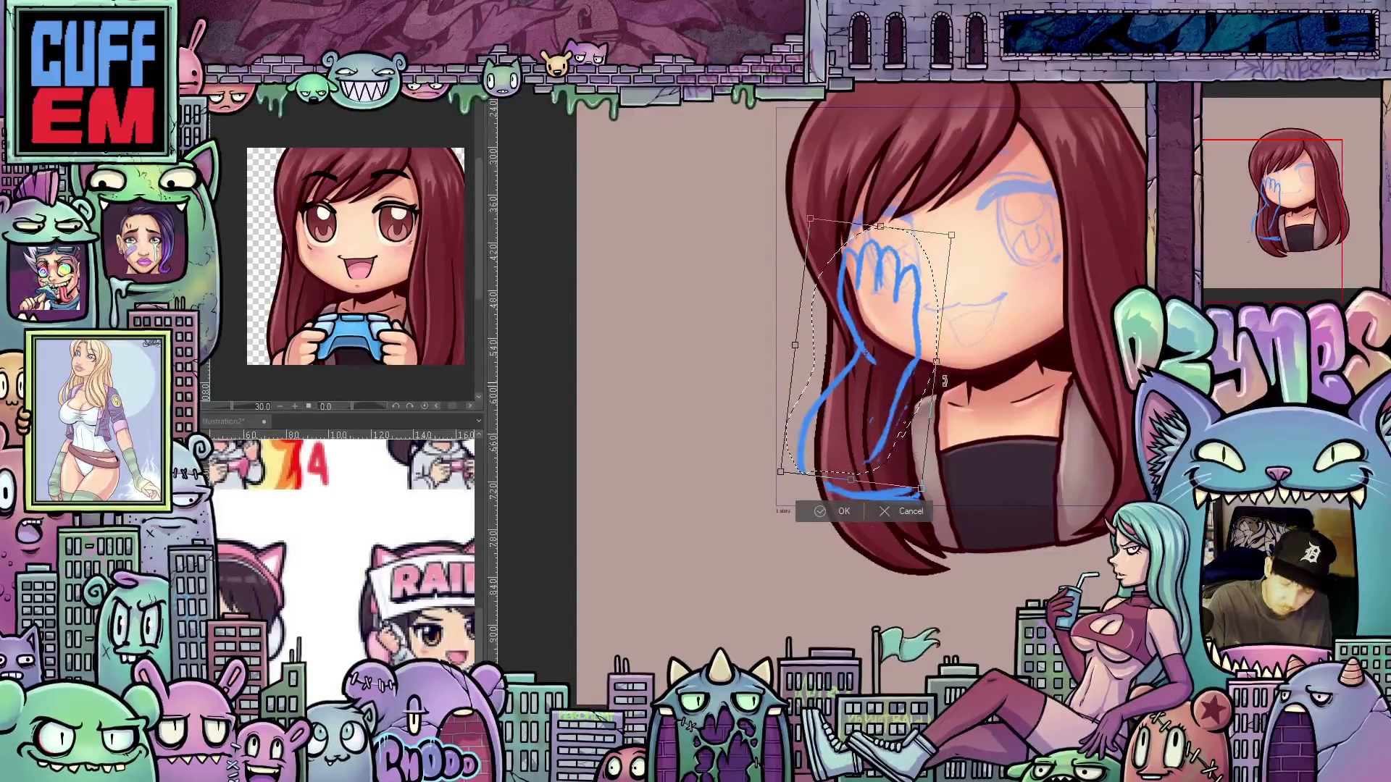
pyautogui.click(857, 514)
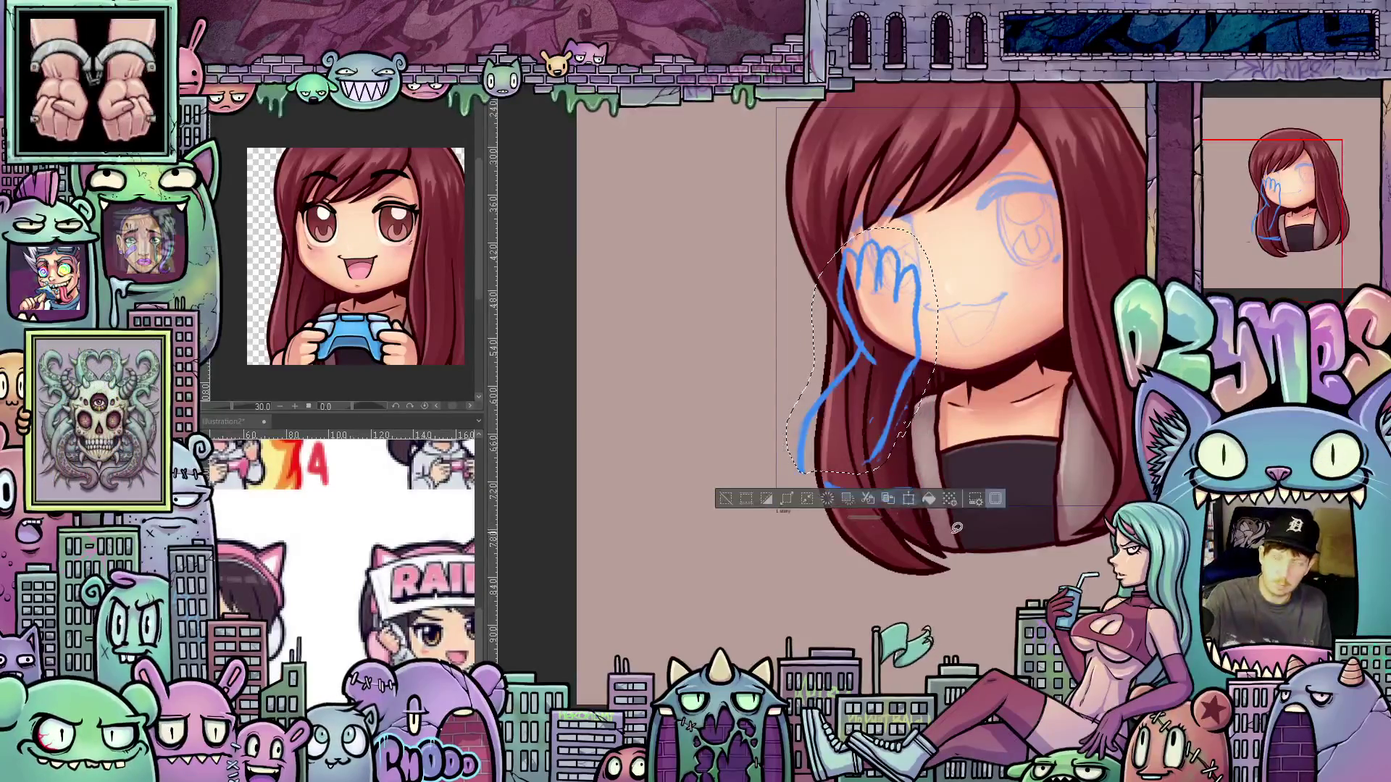
pyautogui.moveTo(956, 528); pyautogui.dragTo(880, 481)
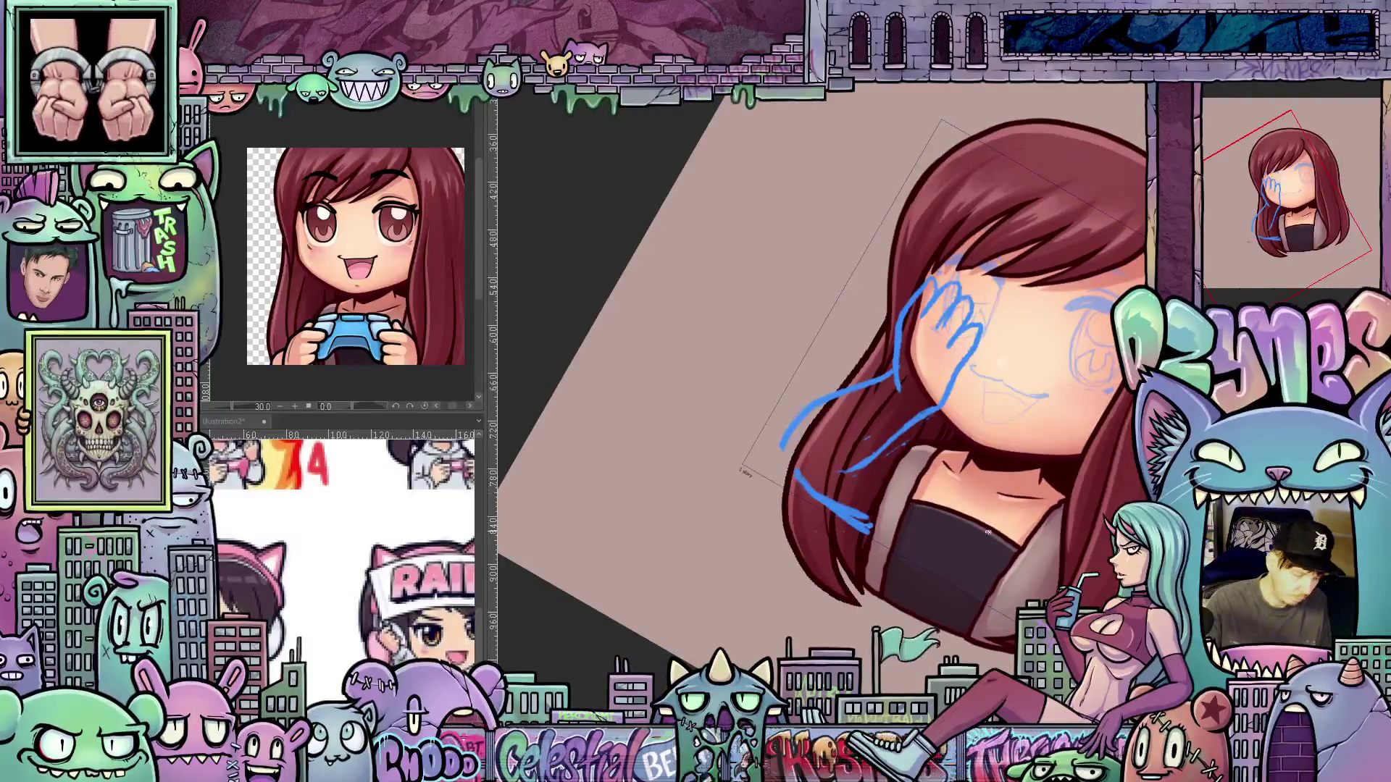
# Erase the bottom tail of the blue arm sketch
pyautogui.moveTo(978, 529); pyautogui.dragTo(786, 477)
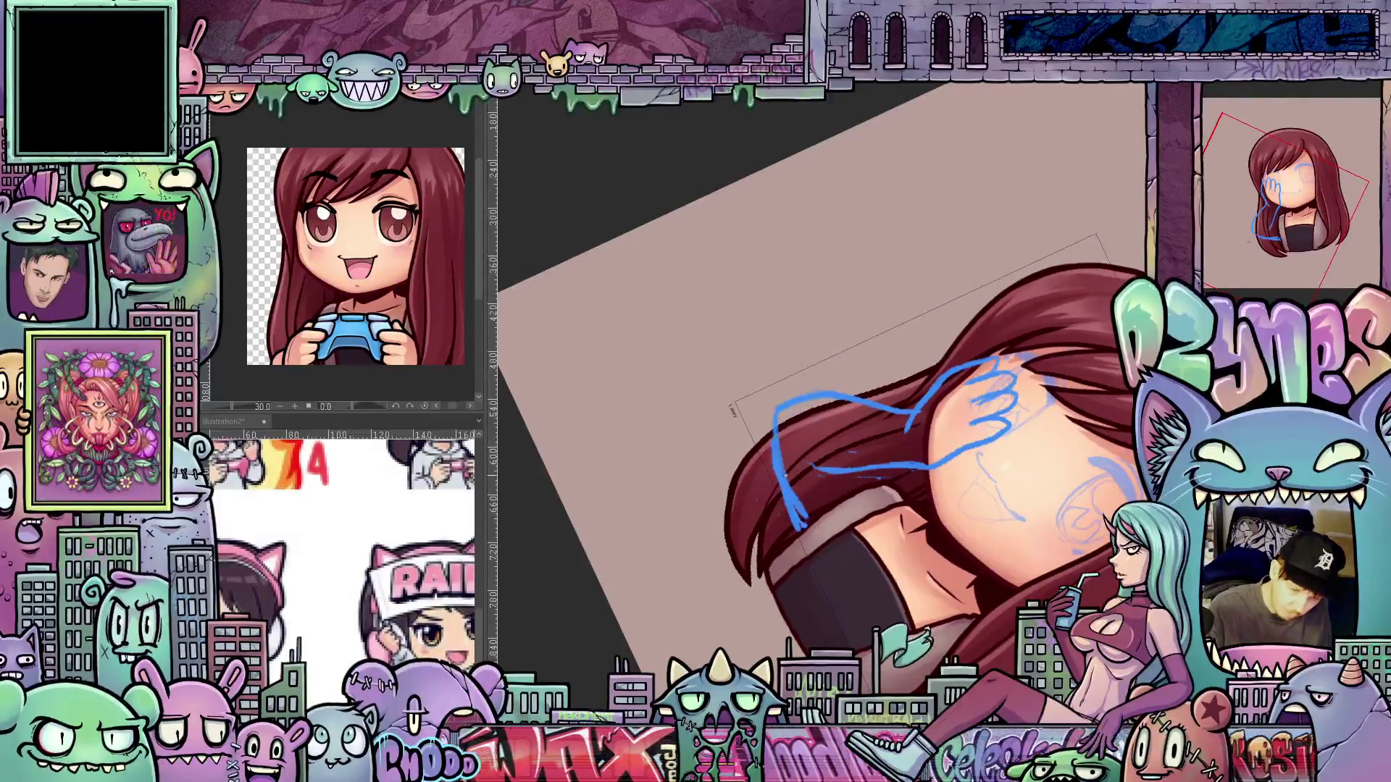
pyautogui.moveTo(797, 522); pyautogui.dragTo(768, 437)
pyautogui.moveTo(976, 579); pyautogui.dragTo(890, 391)
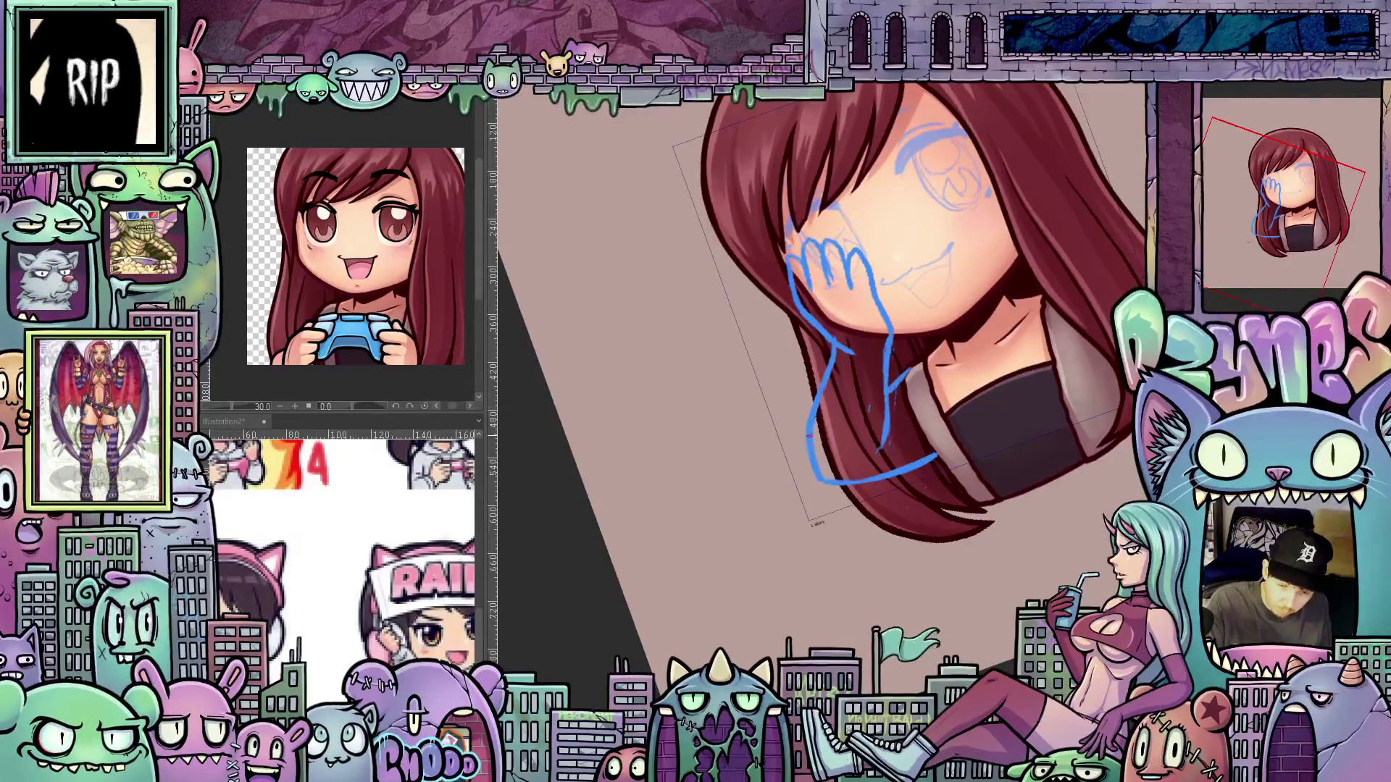
# Rotate and pan the view around the head, then lasso the hand sketch
pyautogui.moveTo(805, 454); pyautogui.dragTo(879, 455)
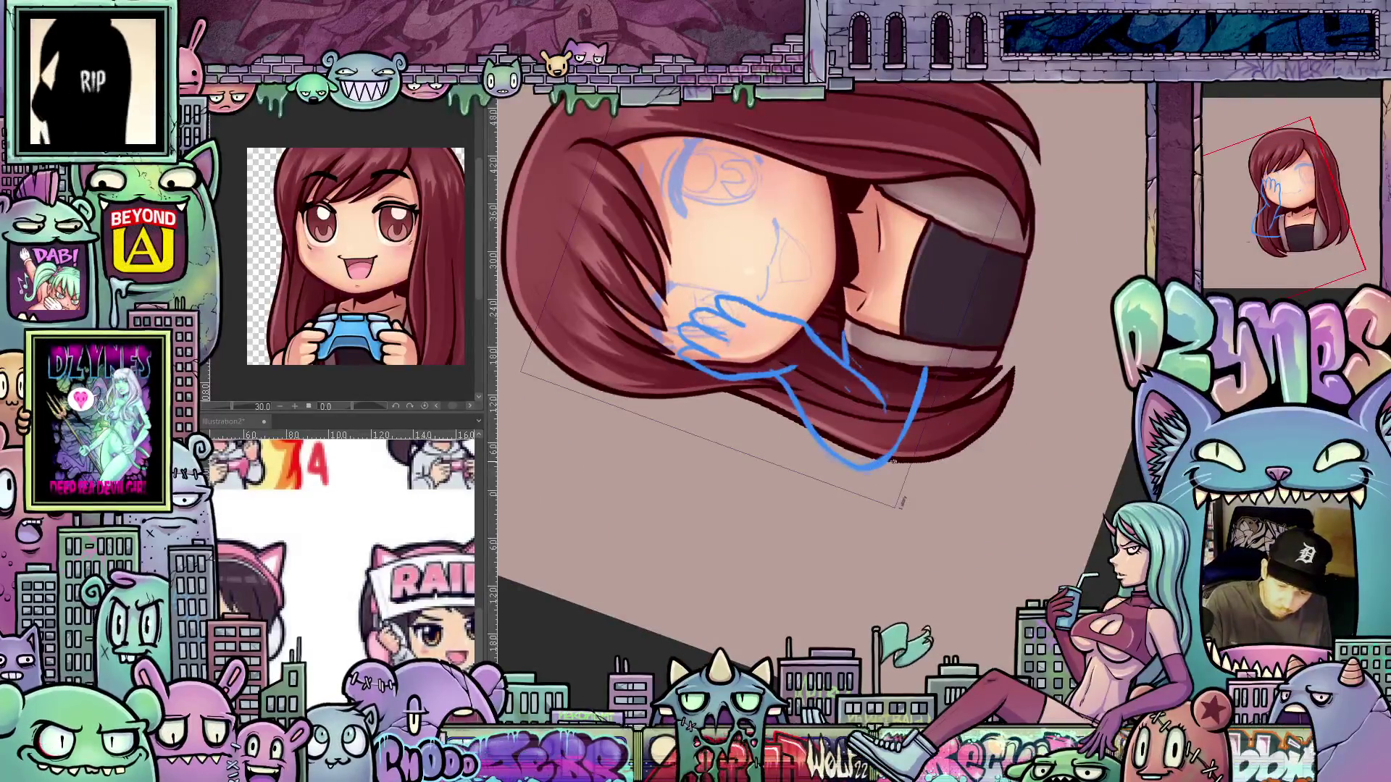
pyautogui.moveTo(907, 447); pyautogui.dragTo(888, 450)
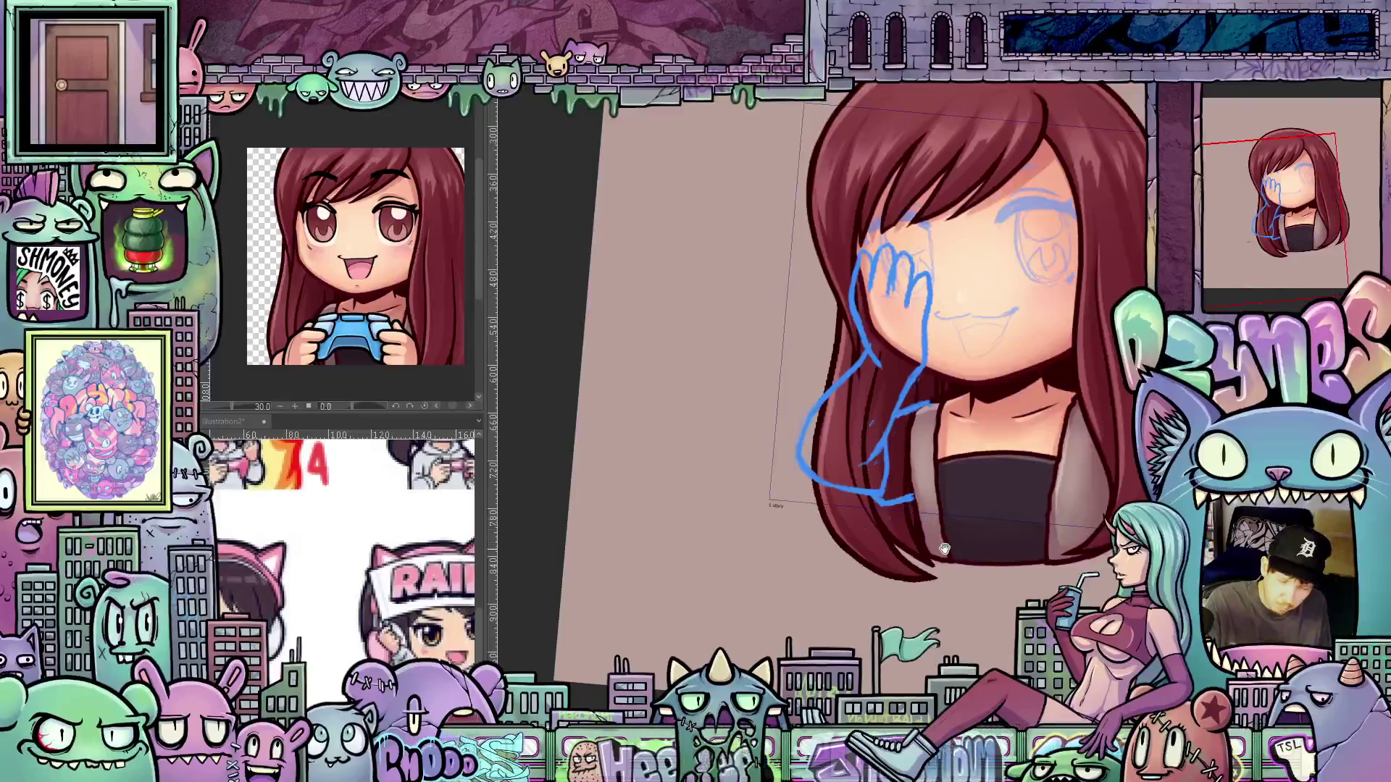
pyautogui.moveTo(943, 550); pyautogui.dragTo(935, 558)
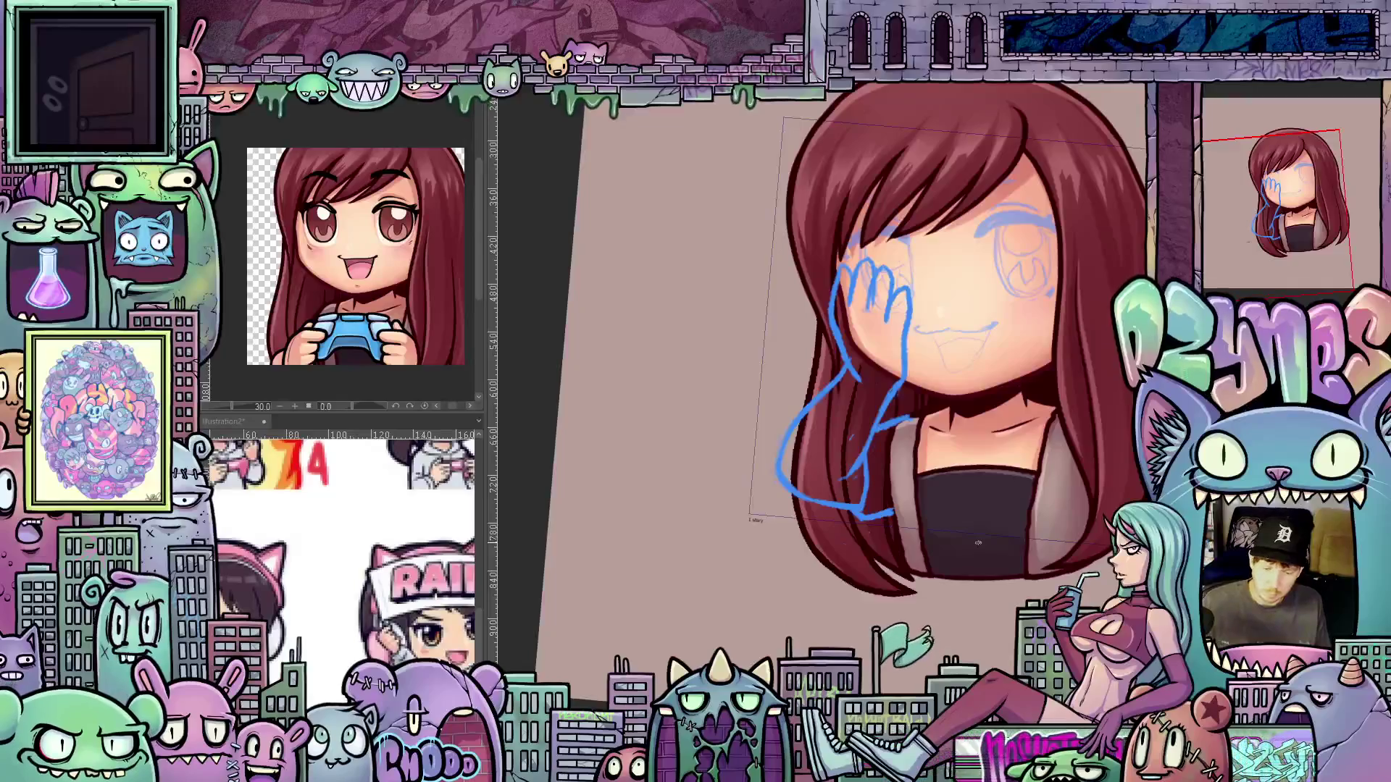
pyautogui.moveTo(965, 512); pyautogui.dragTo(899, 594)
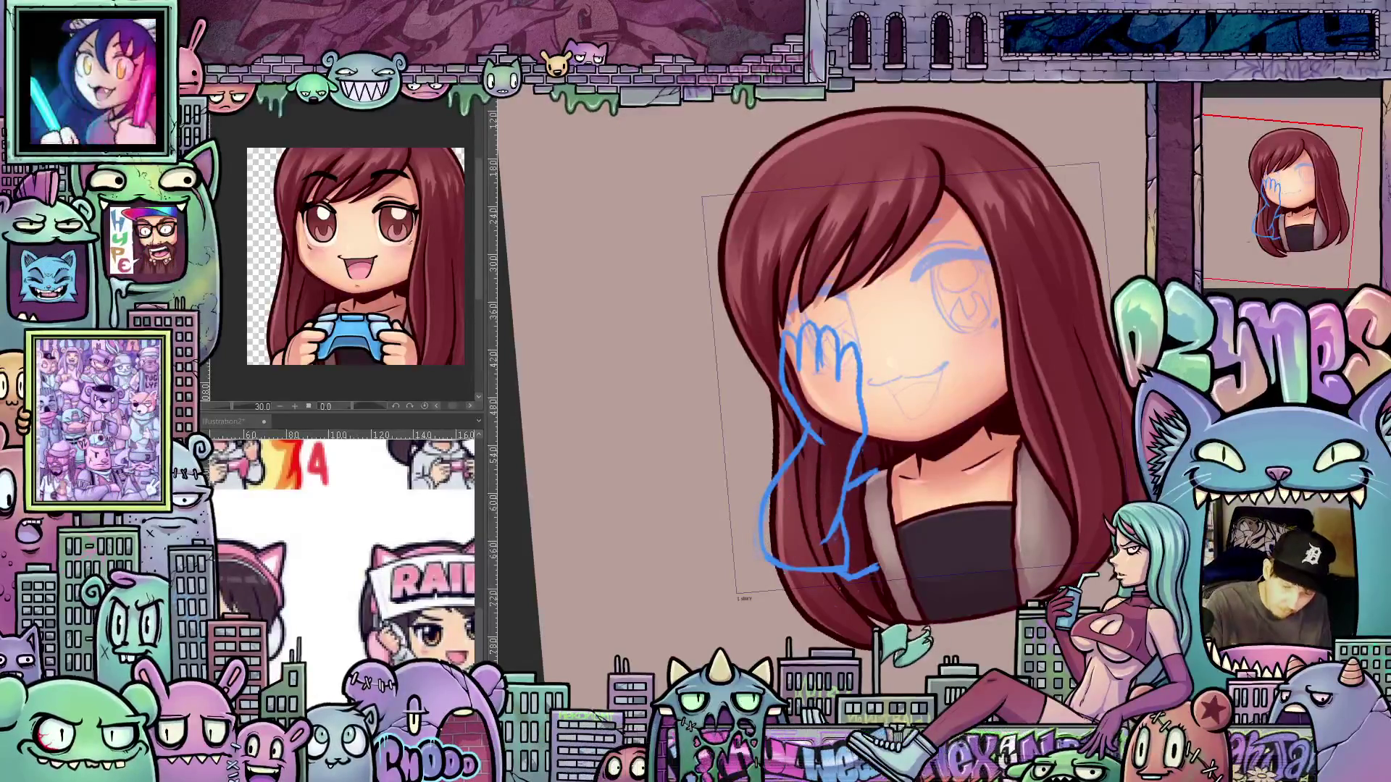
pyautogui.moveTo(830, 586); pyautogui.dragTo(797, 551)
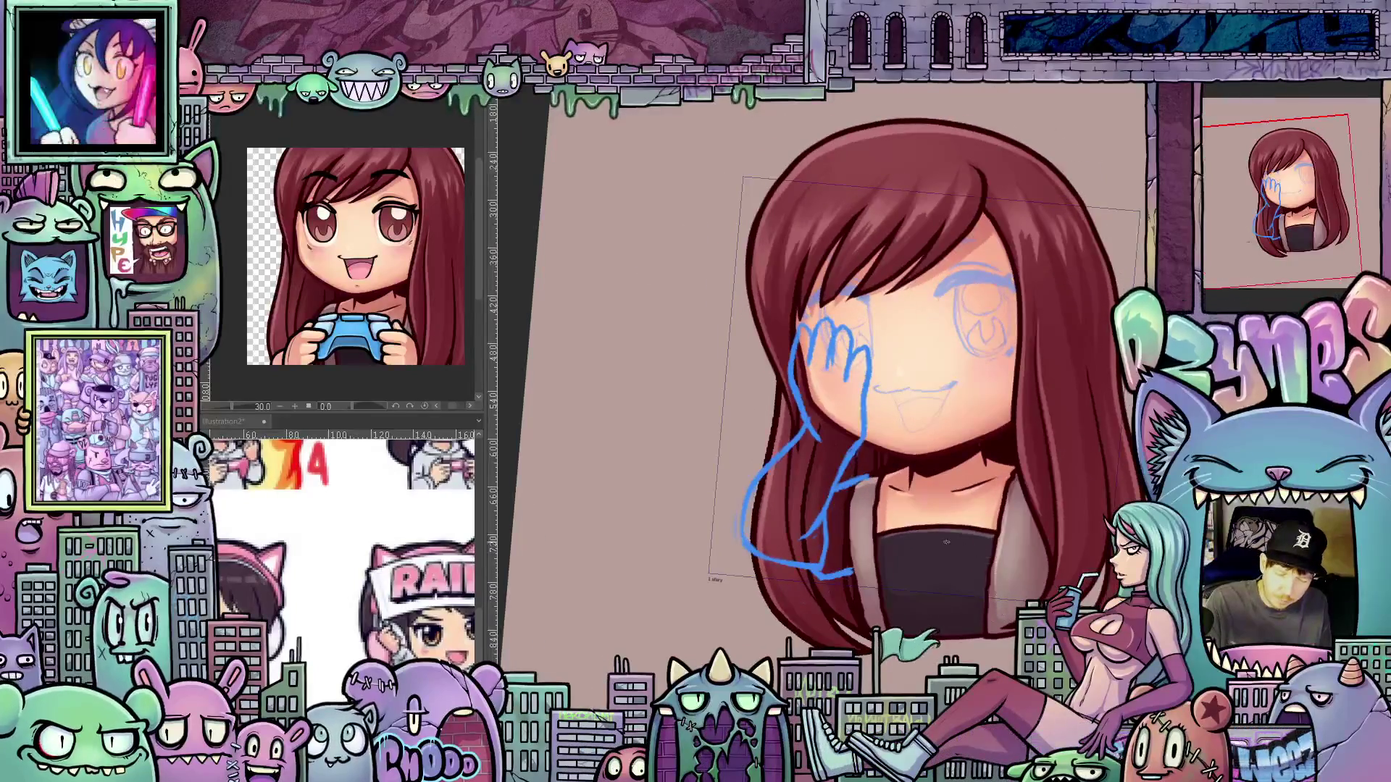
pyautogui.moveTo(877, 565); pyautogui.dragTo(928, 573)
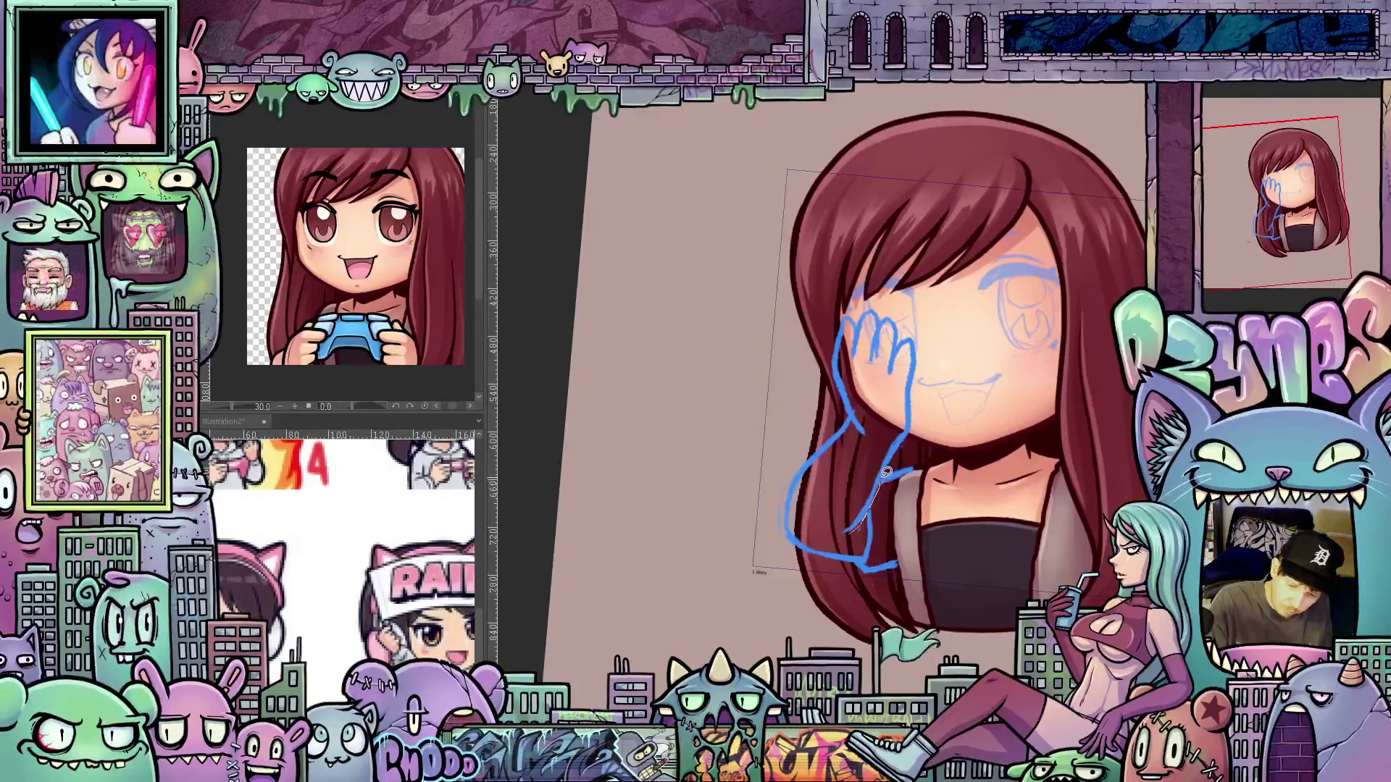
pyautogui.moveTo(927, 391)
pyautogui.mouseDown()
pyautogui.moveTo(776, 442)
pyautogui.moveTo(804, 550)
pyautogui.moveTo(862, 526)
pyautogui.mouseUp()
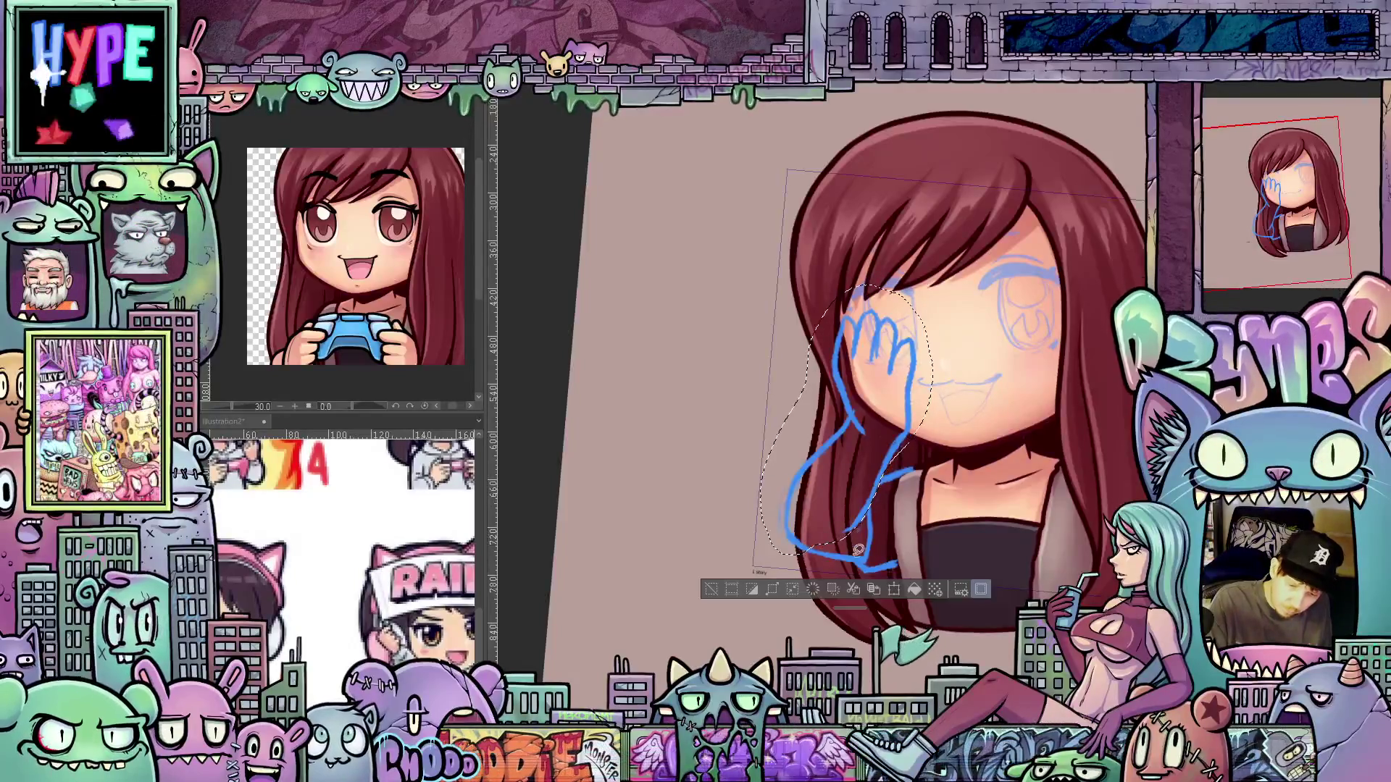
# Rotate the hand sketch slightly clockwise and nudge it up and left
pyautogui.click(892, 589)
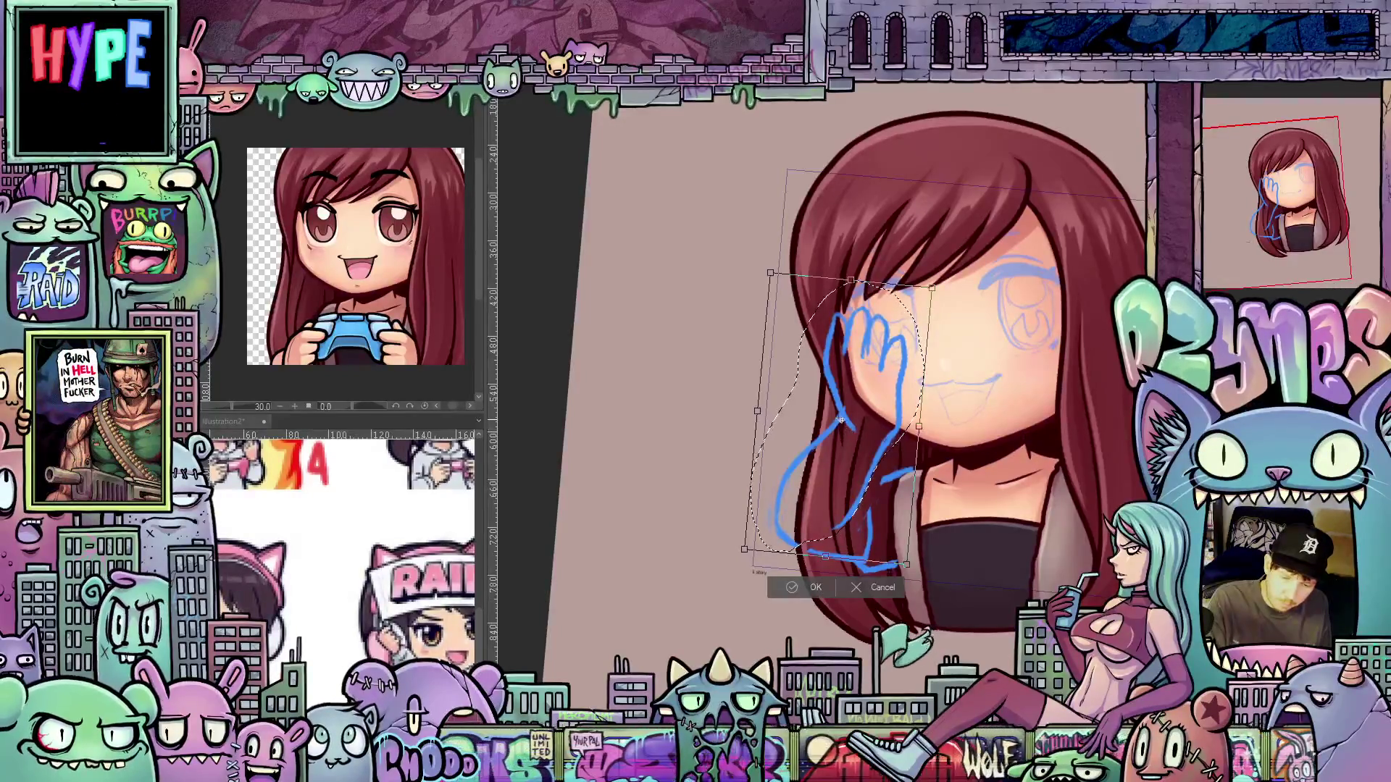
pyautogui.moveTo(960, 435); pyautogui.dragTo(963, 443)
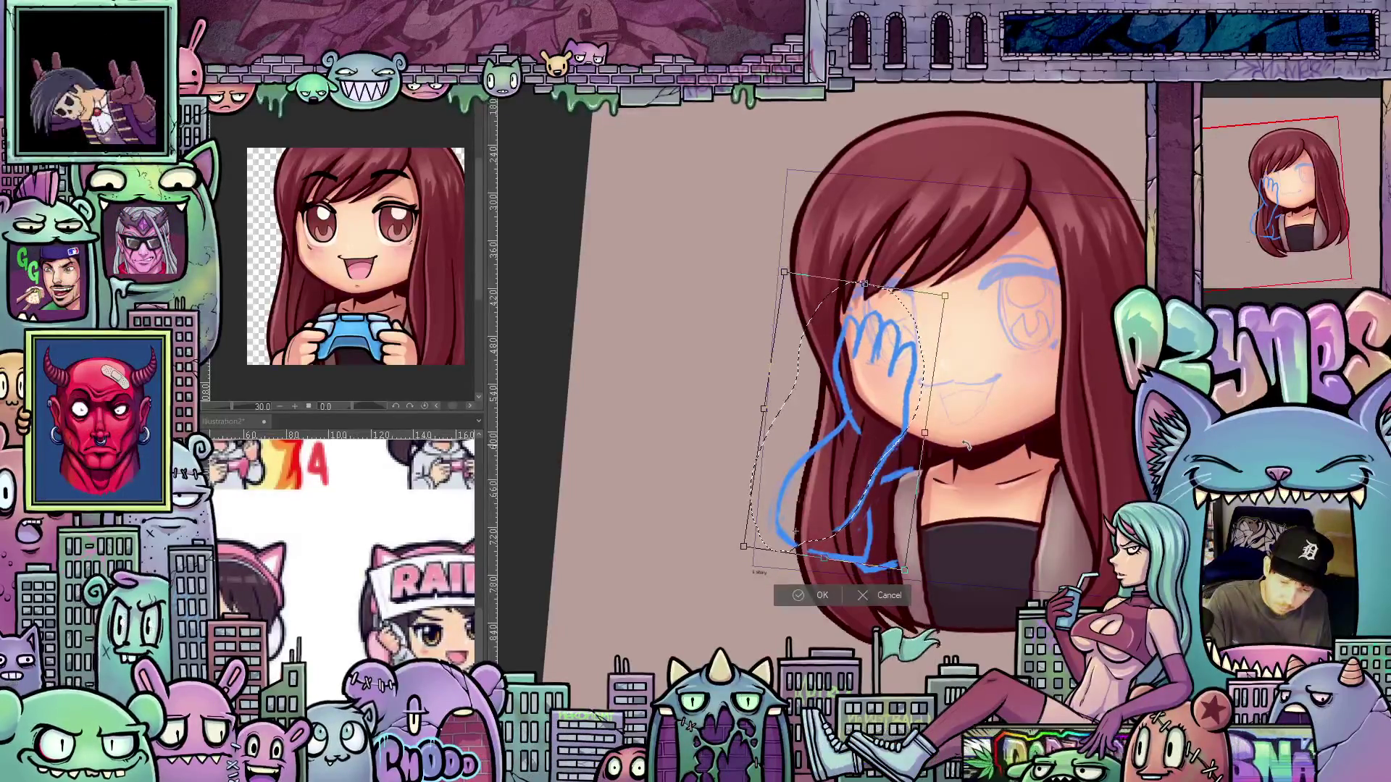
pyautogui.moveTo(854, 517); pyautogui.dragTo(855, 518)
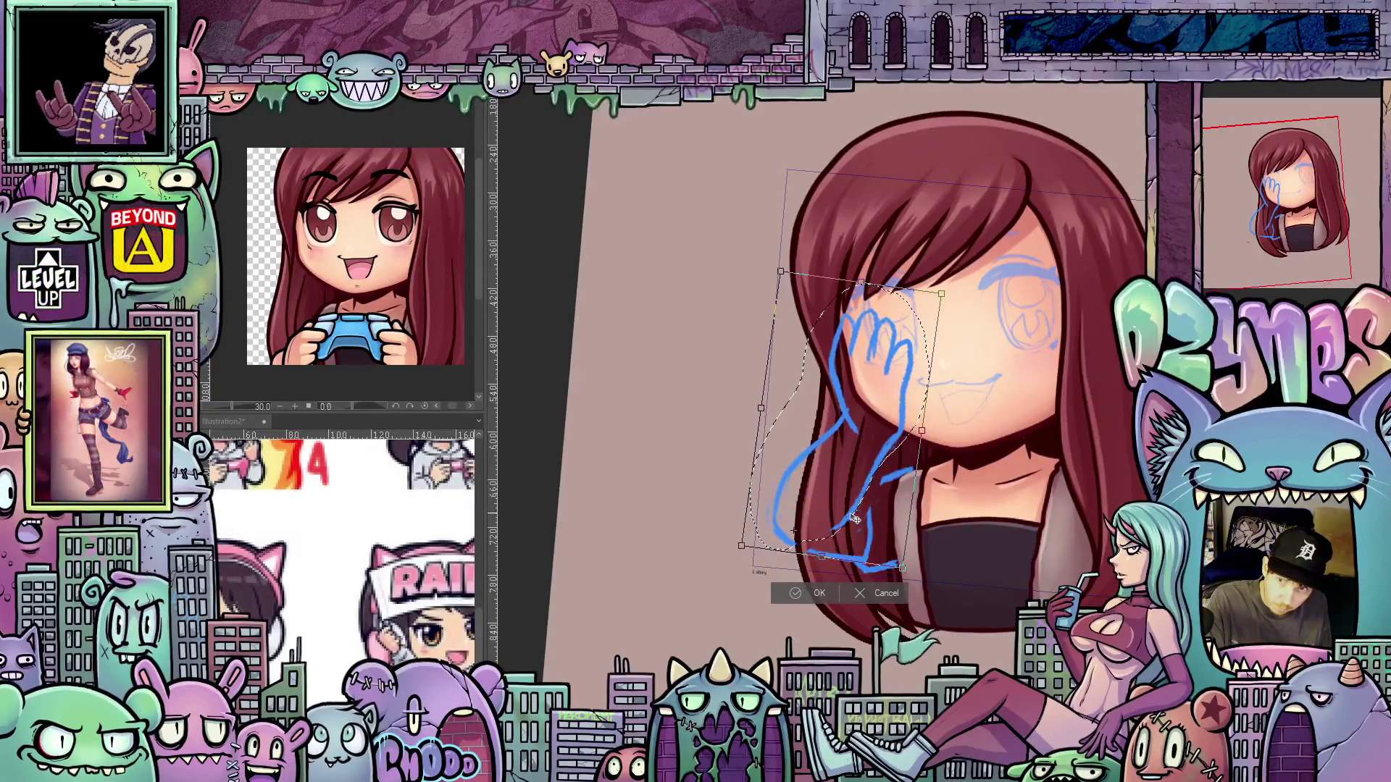
pyautogui.click(814, 594)
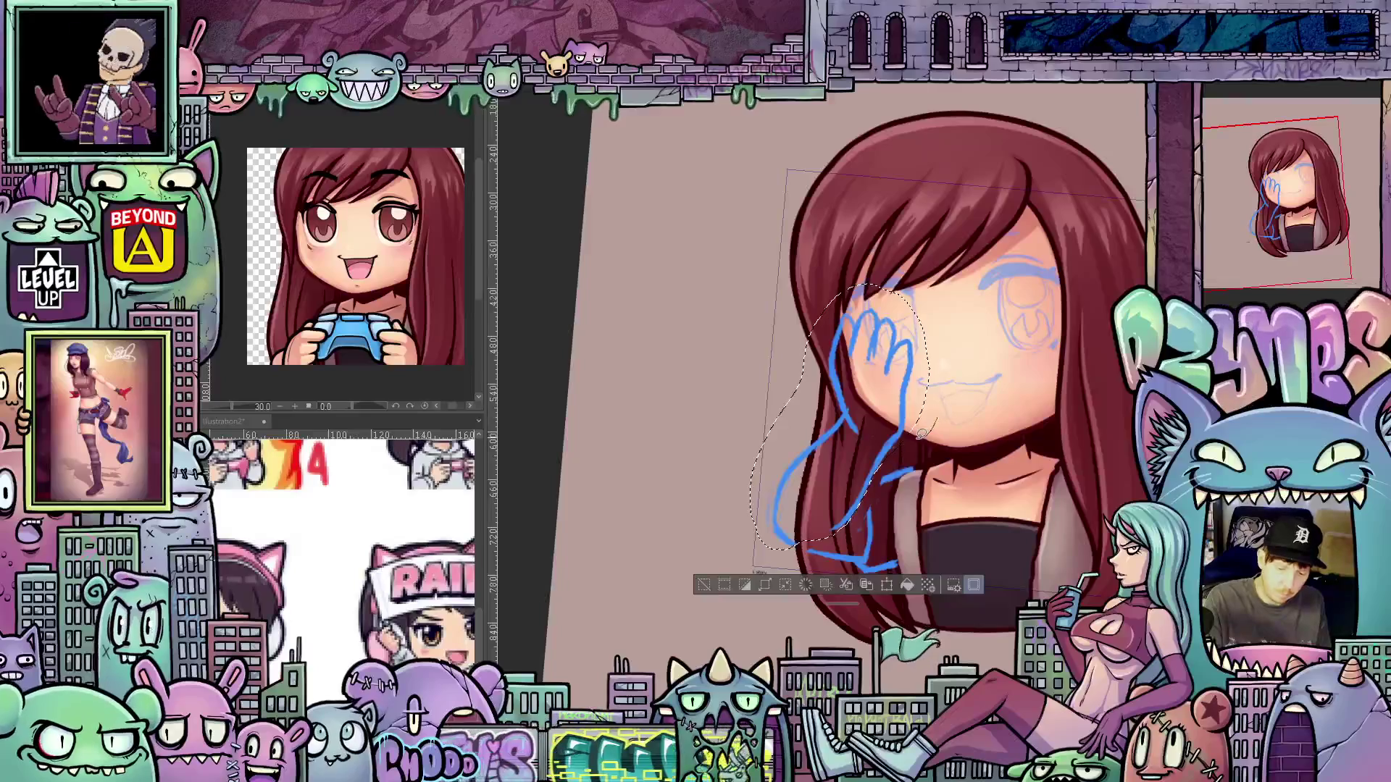
# Rotate the lassoed face sketch level, then turn the view to check the head
pyautogui.moveTo(849, 420)
pyautogui.mouseDown()
pyautogui.moveTo(811, 348)
pyautogui.moveTo(869, 268)
pyautogui.moveTo(938, 326)
pyautogui.moveTo(930, 427)
pyautogui.mouseUp()
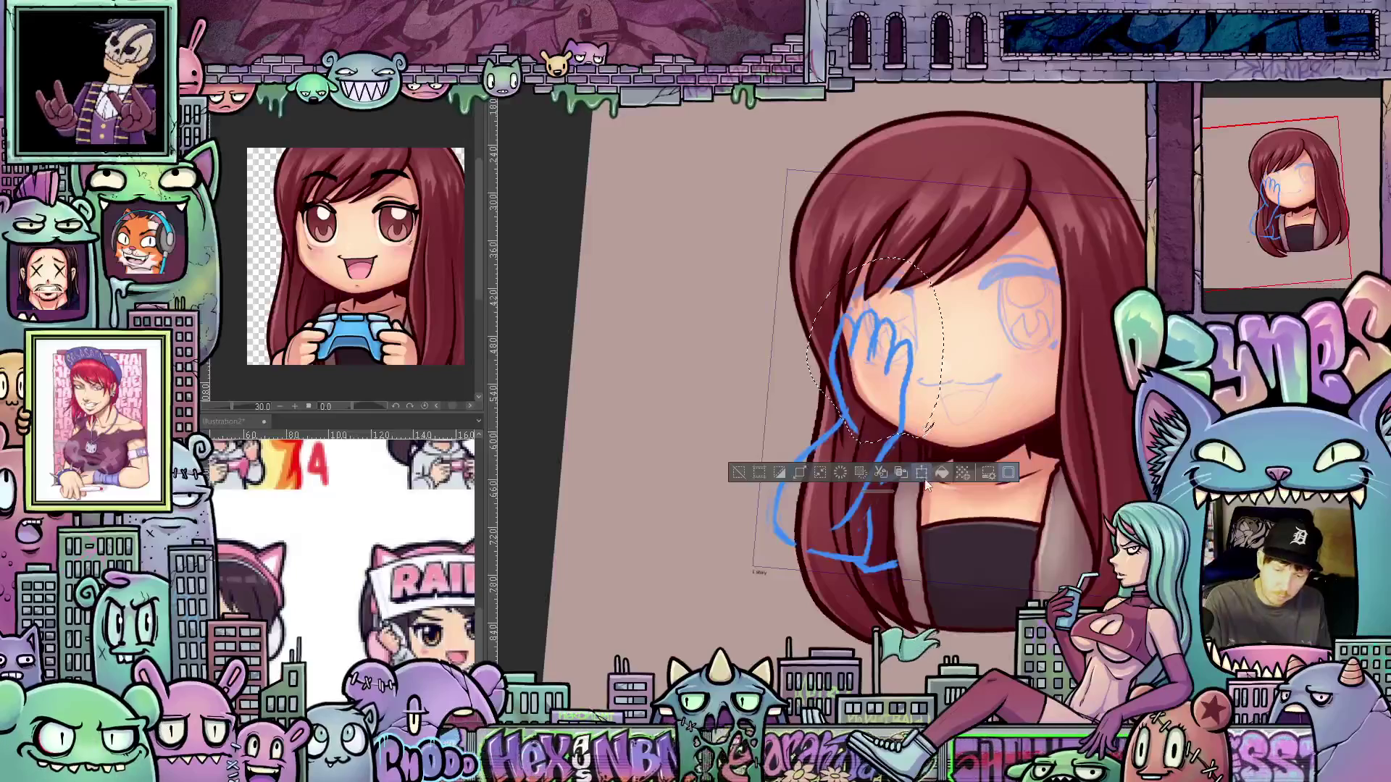
pyautogui.hotkey('ctrl', 't')
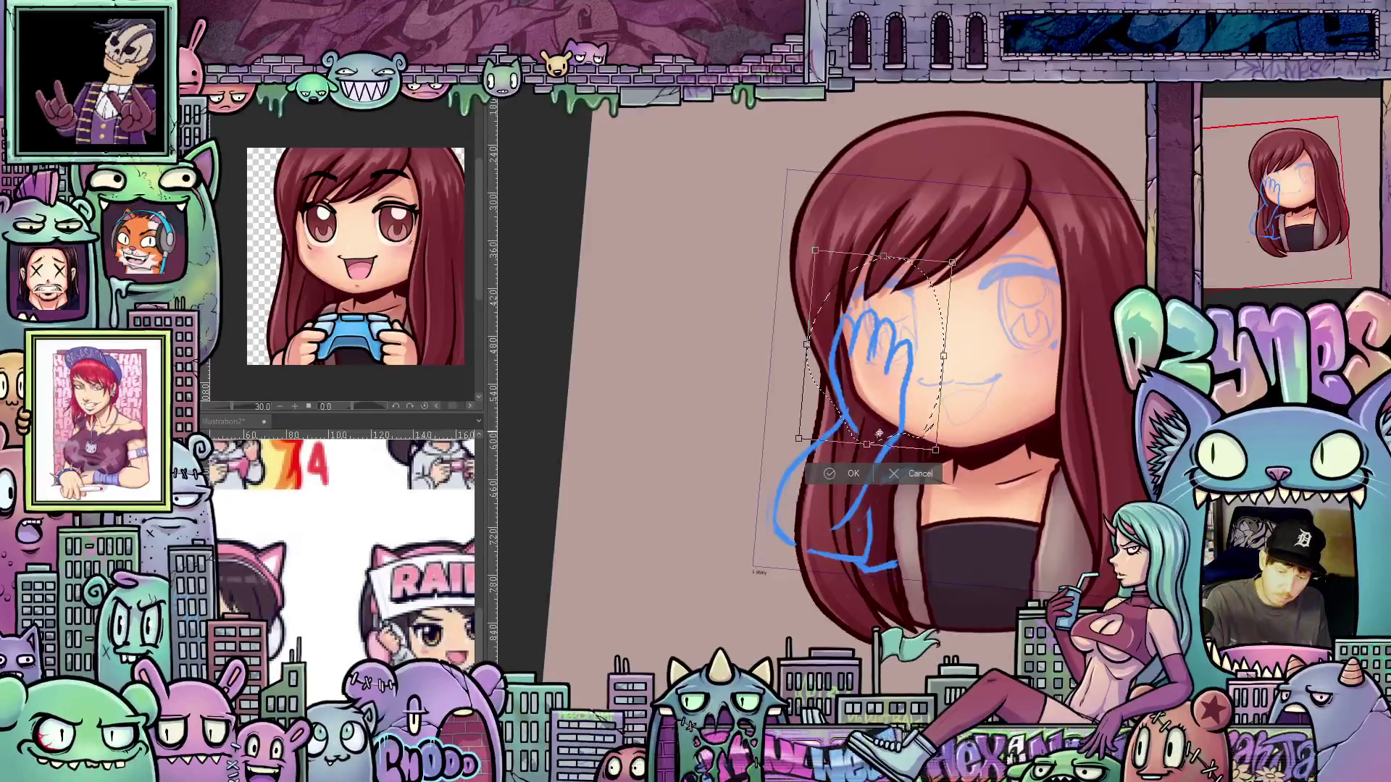
pyautogui.moveTo(995, 391); pyautogui.dragTo(1003, 385)
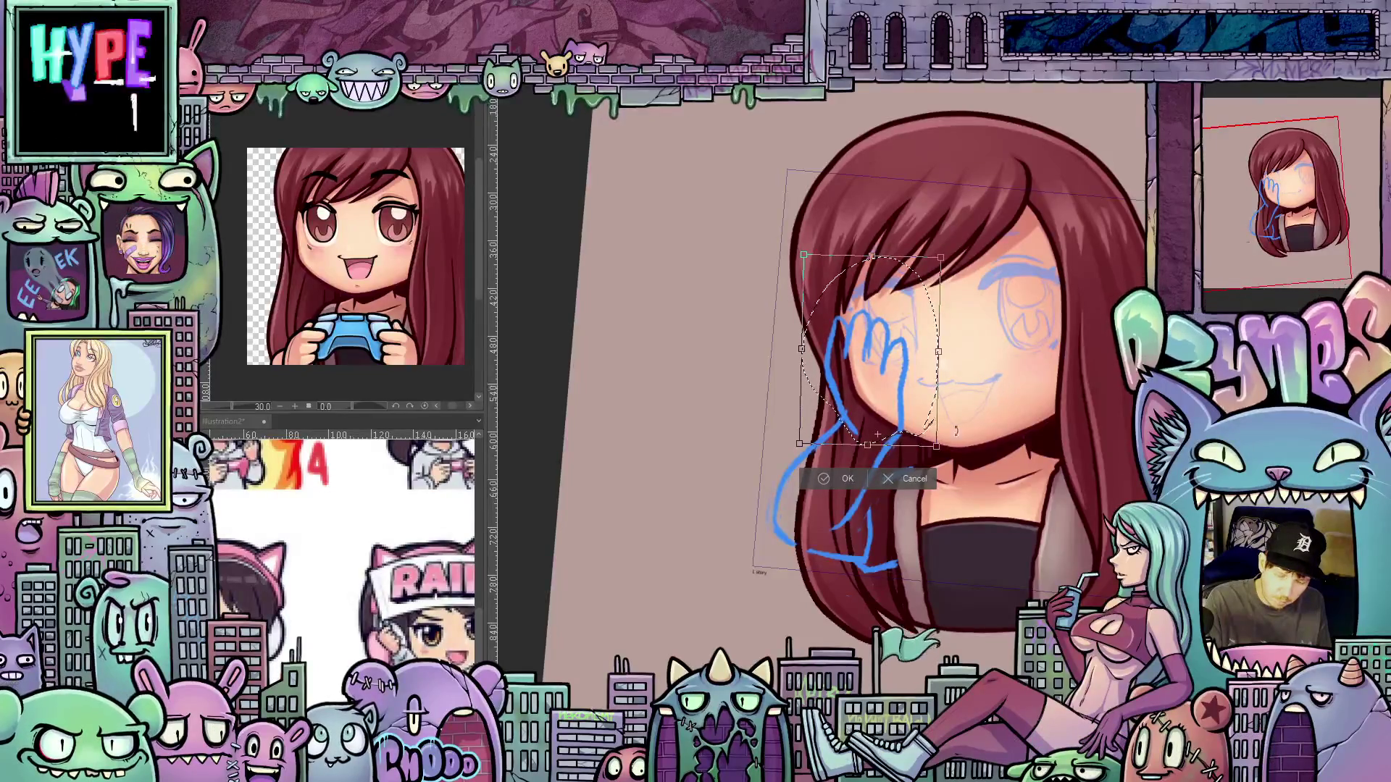
pyautogui.click(845, 478)
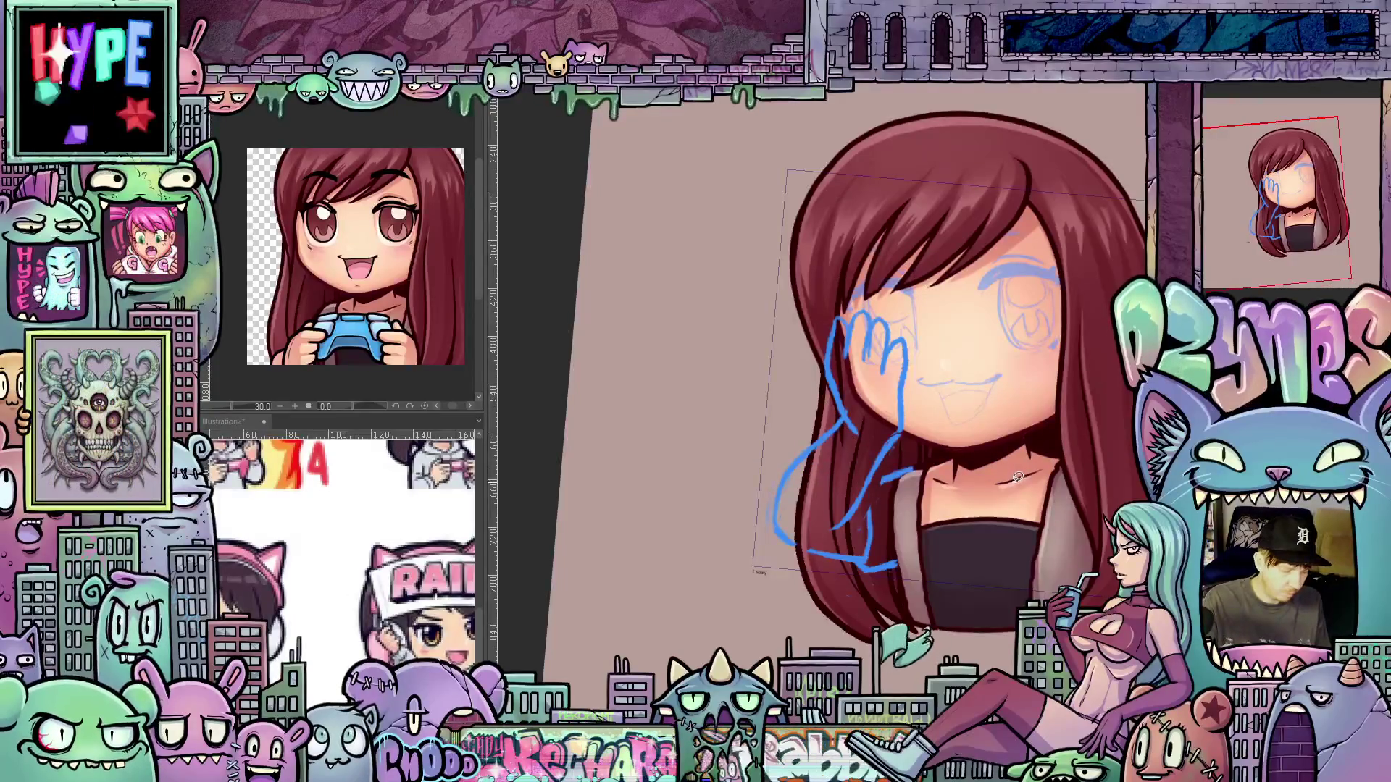
pyautogui.moveTo(1013, 481); pyautogui.dragTo(1032, 373)
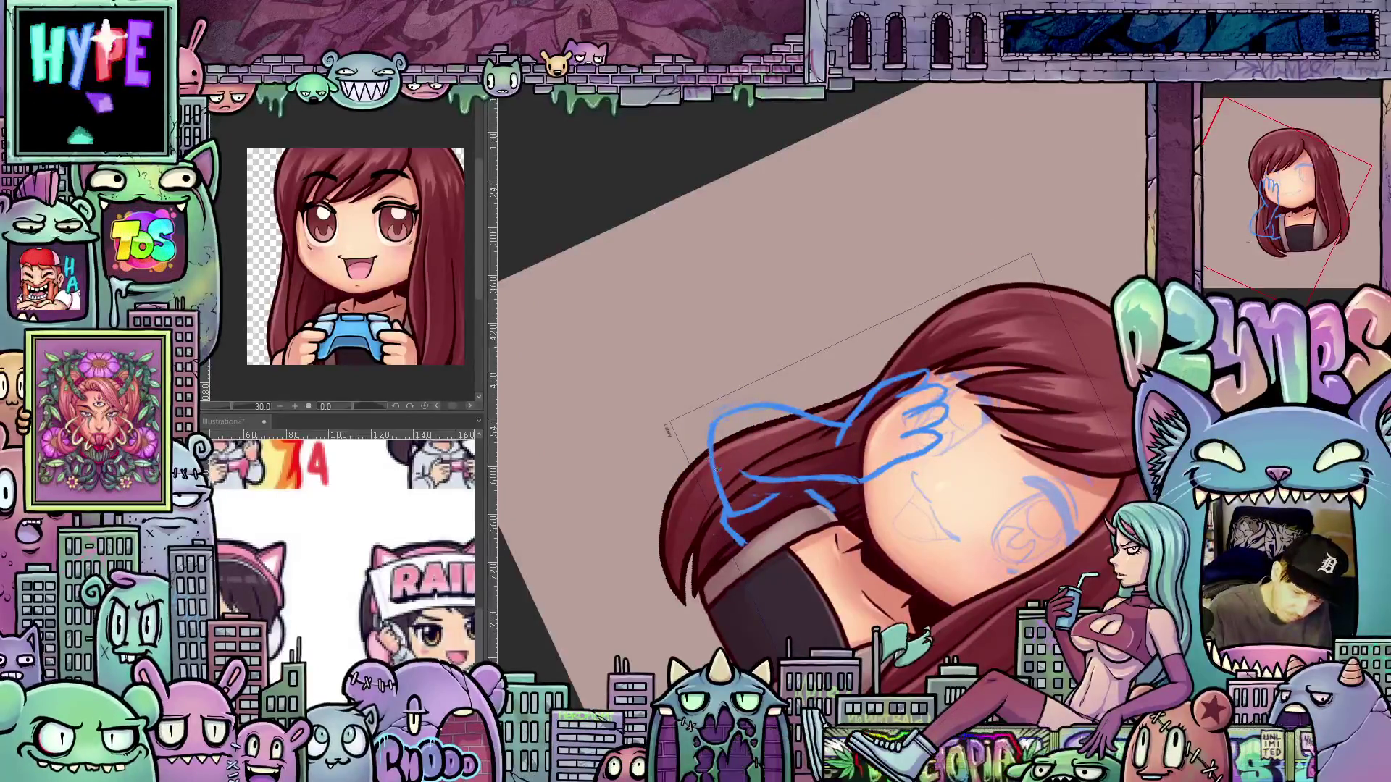
pyautogui.moveTo(963, 607); pyautogui.dragTo(904, 455)
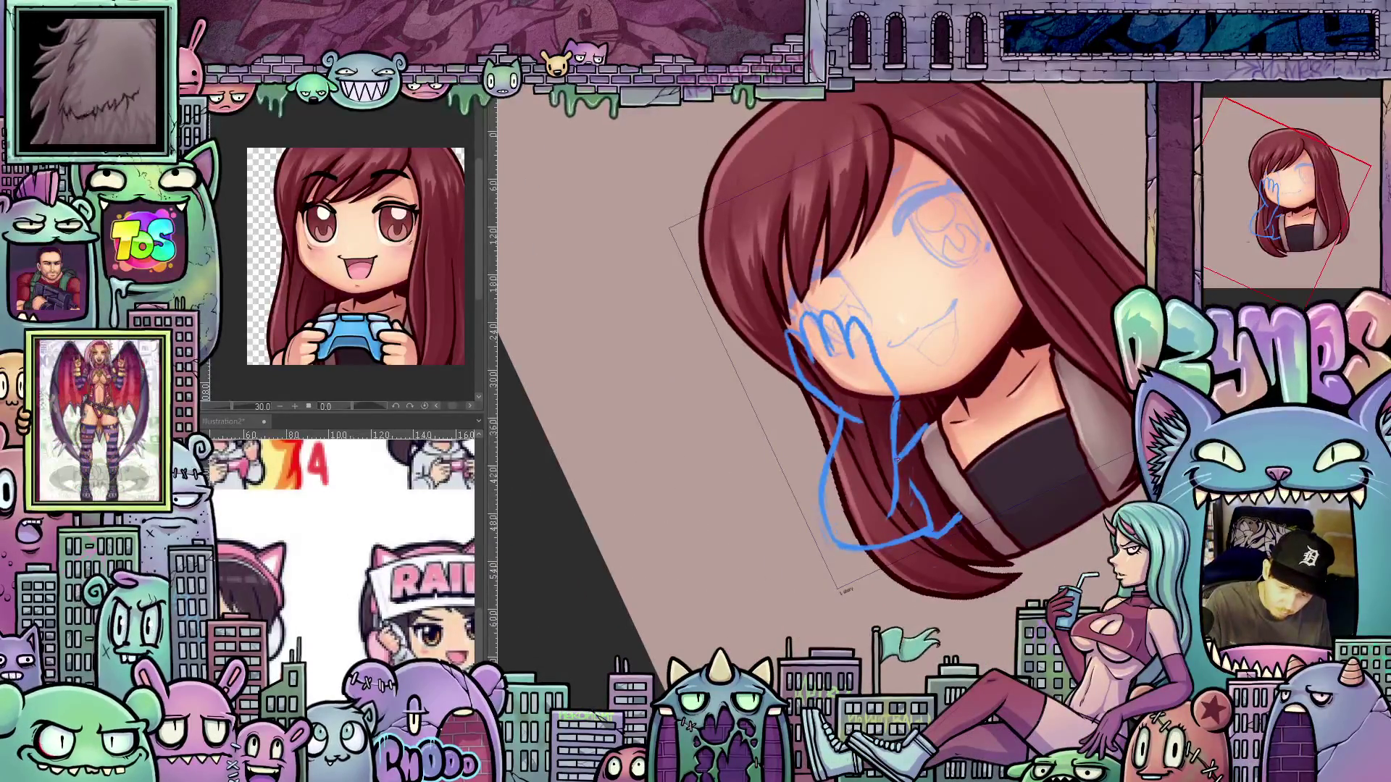
pyautogui.moveTo(902, 479)
pyautogui.mouseDown()
pyautogui.moveTo(863, 529)
pyautogui.moveTo(970, 529)
pyautogui.mouseUp()
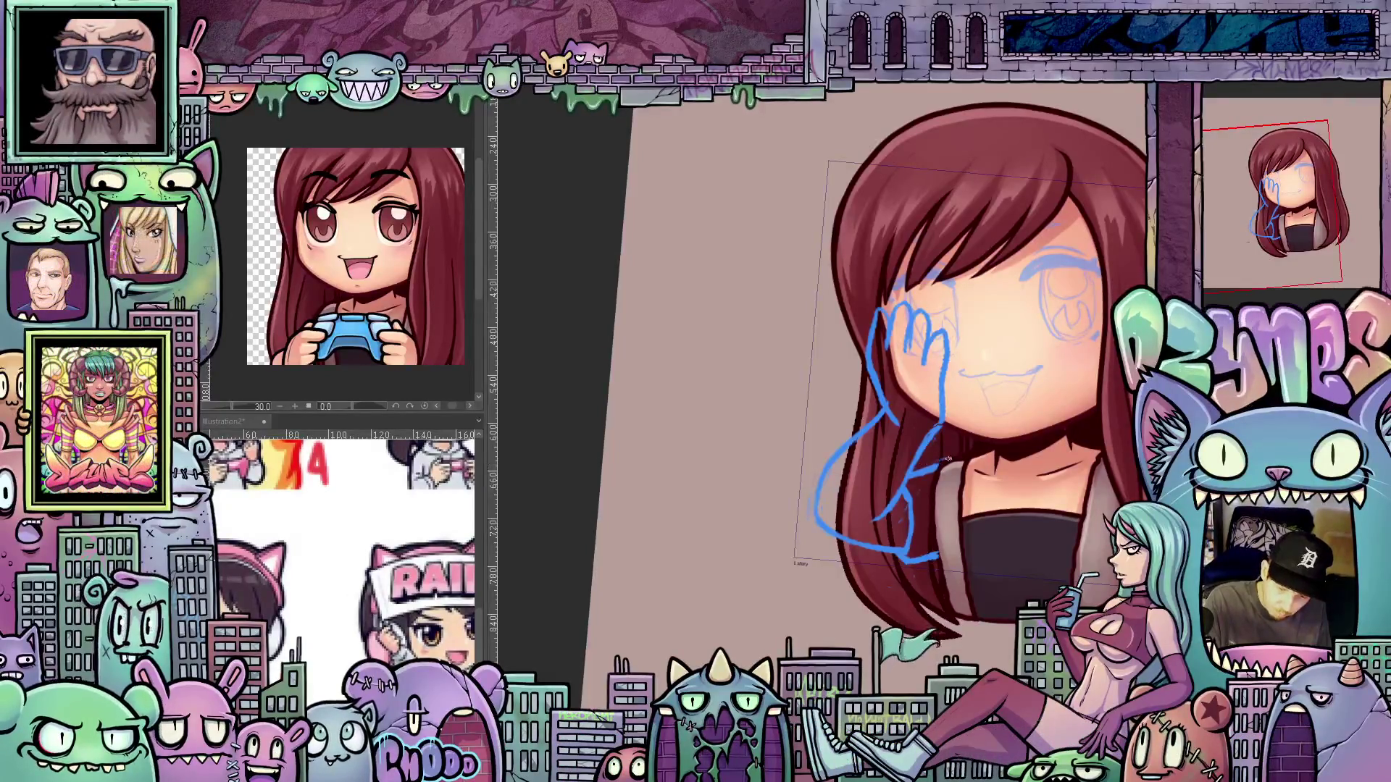
pyautogui.moveTo(963, 480)
pyautogui.mouseDown()
pyautogui.moveTo(967, 433)
pyautogui.moveTo(927, 435)
pyautogui.mouseUp()
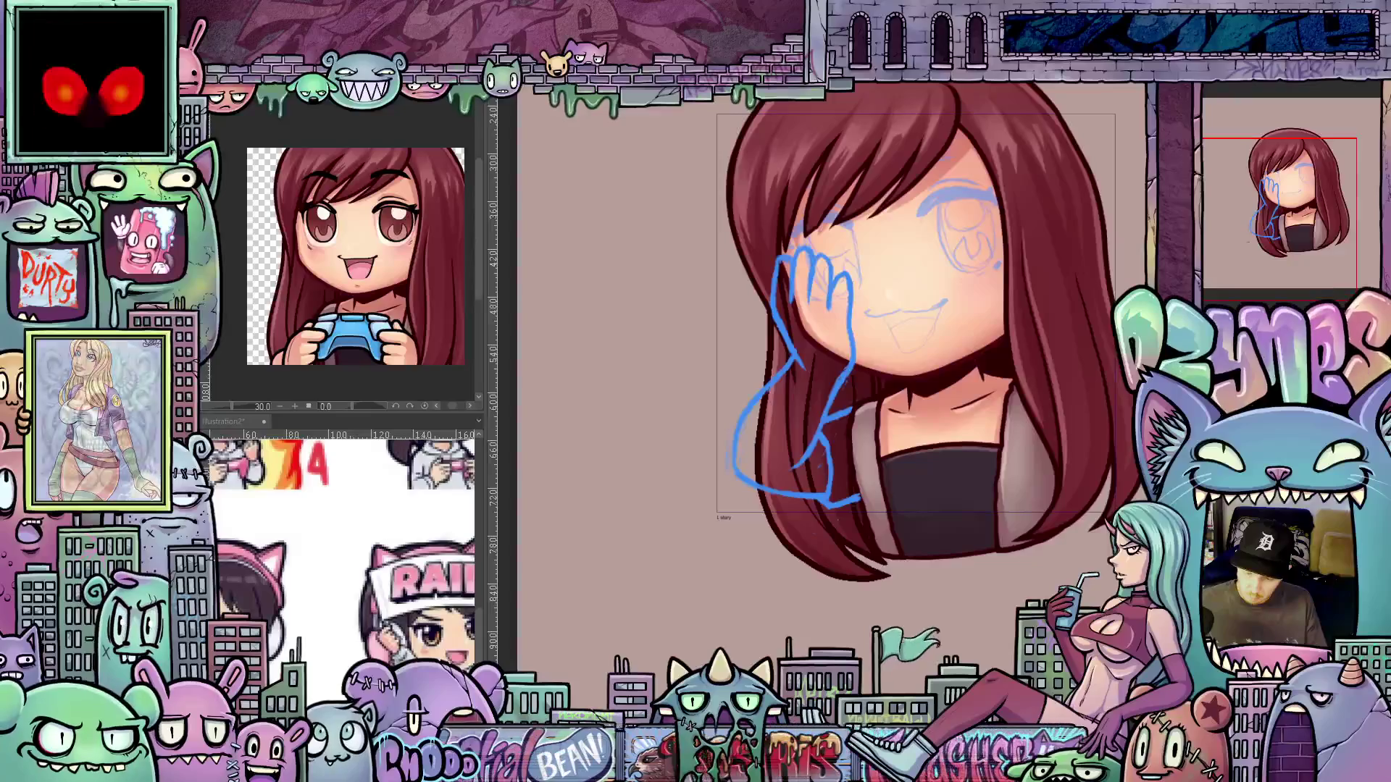
# Undo the blue hand-and-arm sketch, keeping only the sketched eyes and smile
pyautogui.rightClick(1218, 192)
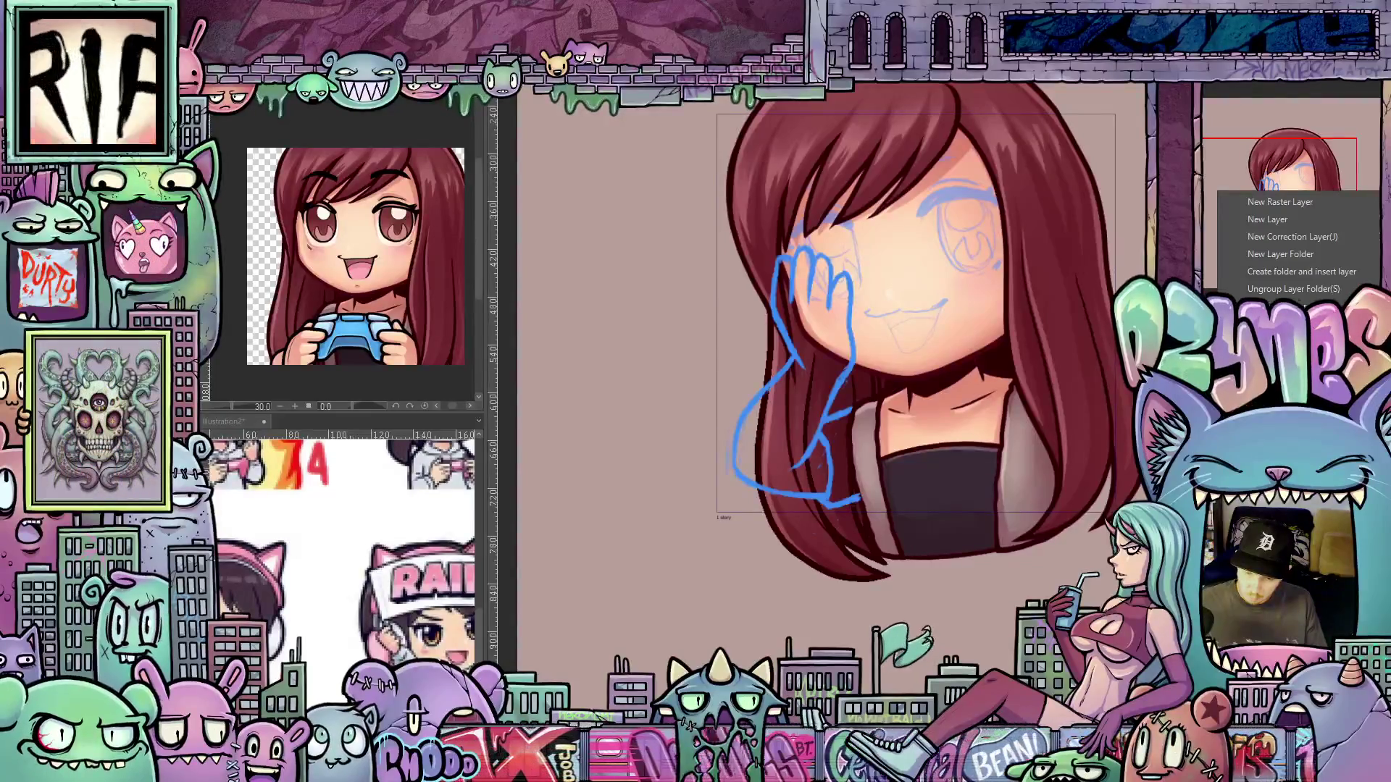
pyautogui.press('Escape')
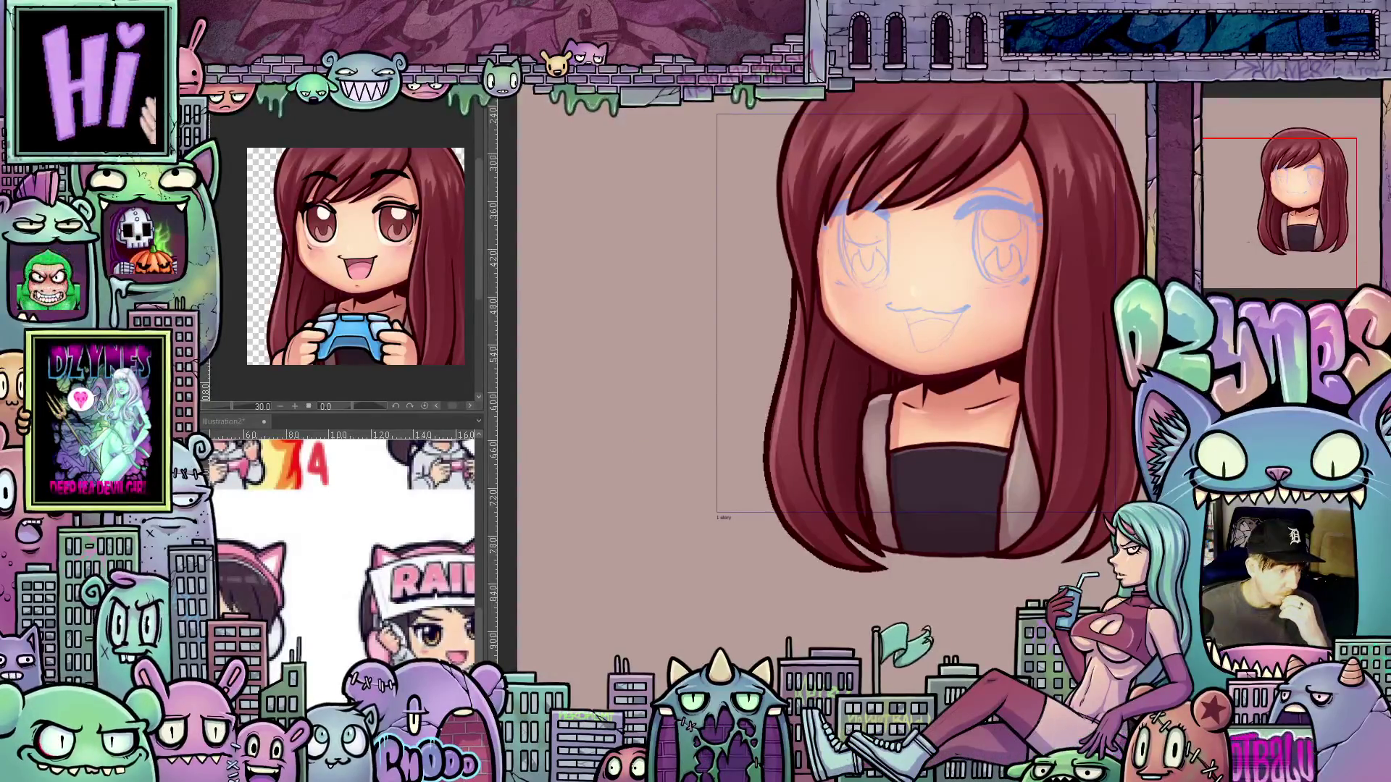
pyautogui.moveTo(776, 260); pyautogui.dragTo(859, 498)
pyautogui.hotkey('ctrl', 'z')
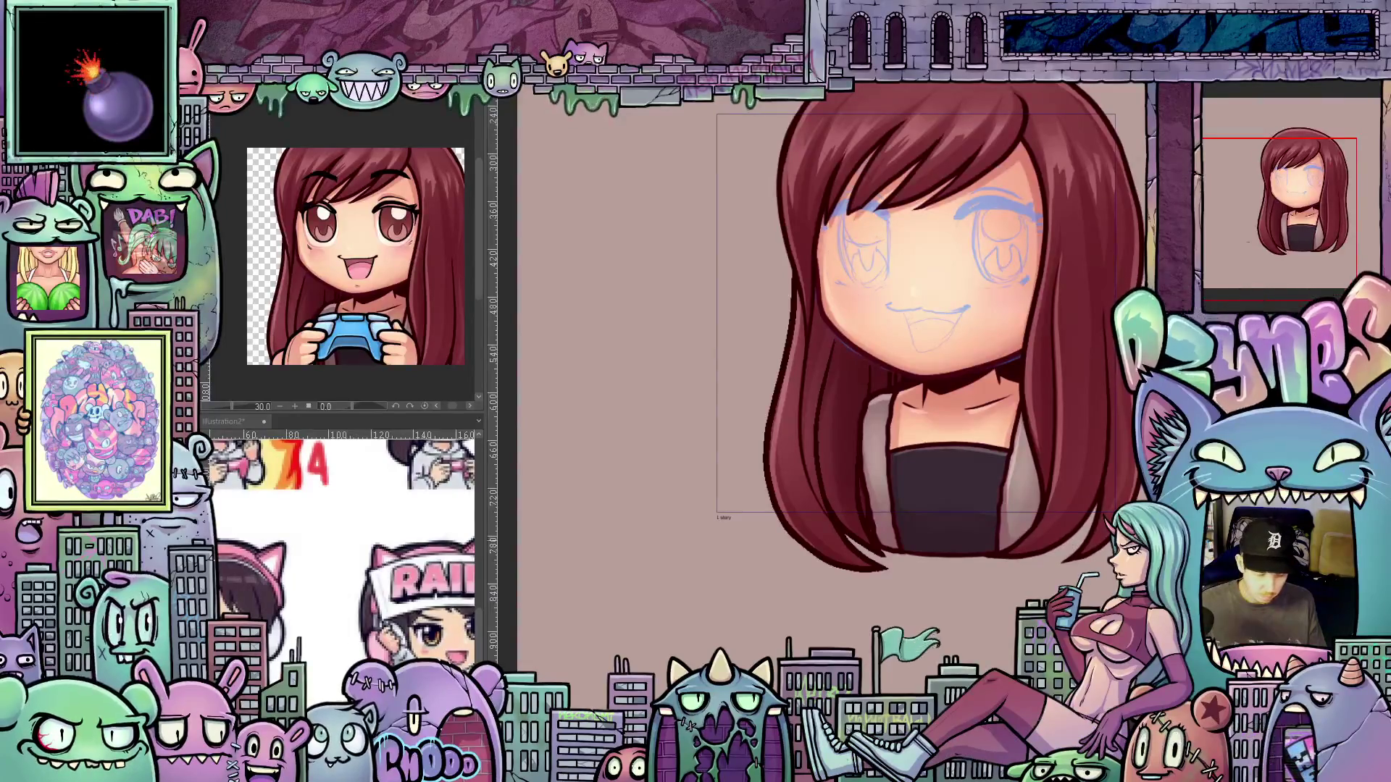
pyautogui.scroll(3, 927, 384)
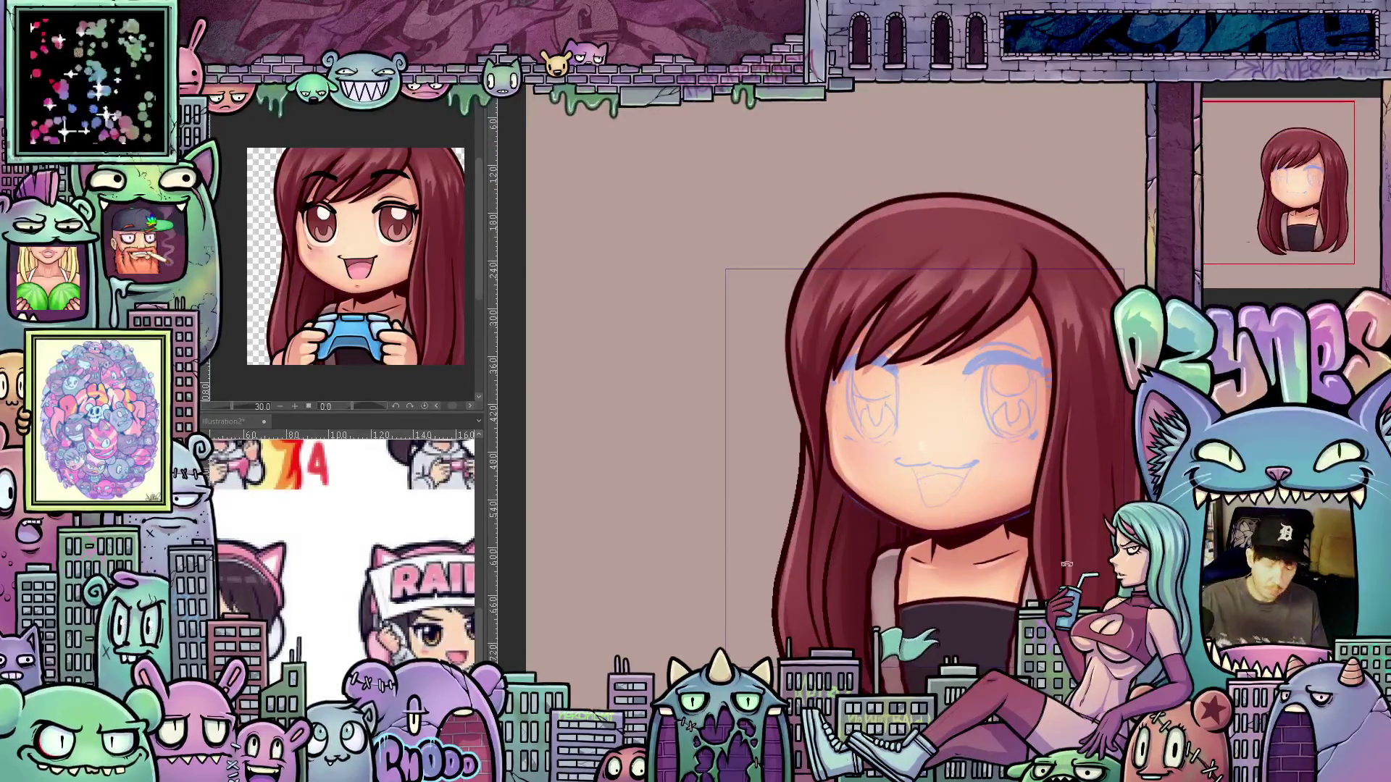
# Sketch tight blue squint strokes under the girl's right and left eyes
pyautogui.moveTo(1062, 568); pyautogui.dragTo(971, 350)
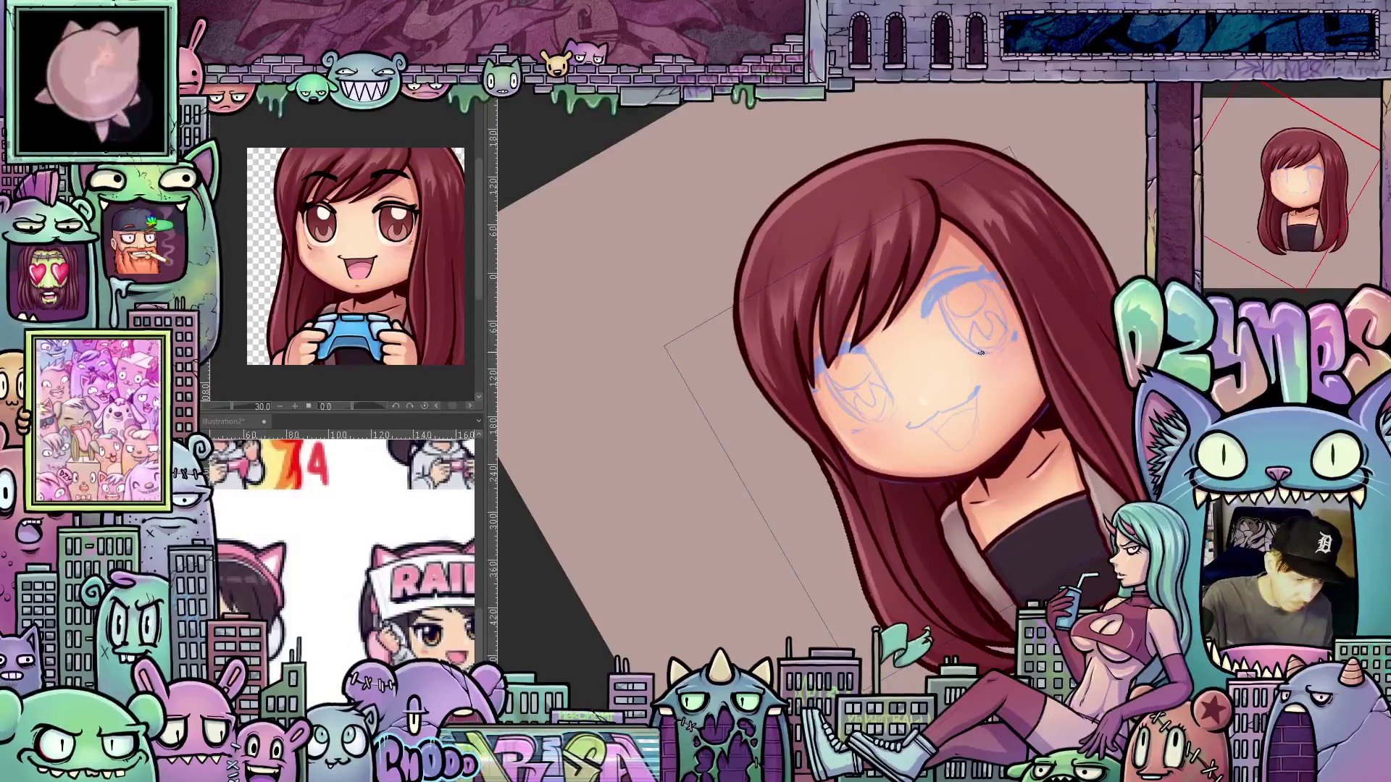
pyautogui.moveTo(964, 357); pyautogui.dragTo(1001, 338)
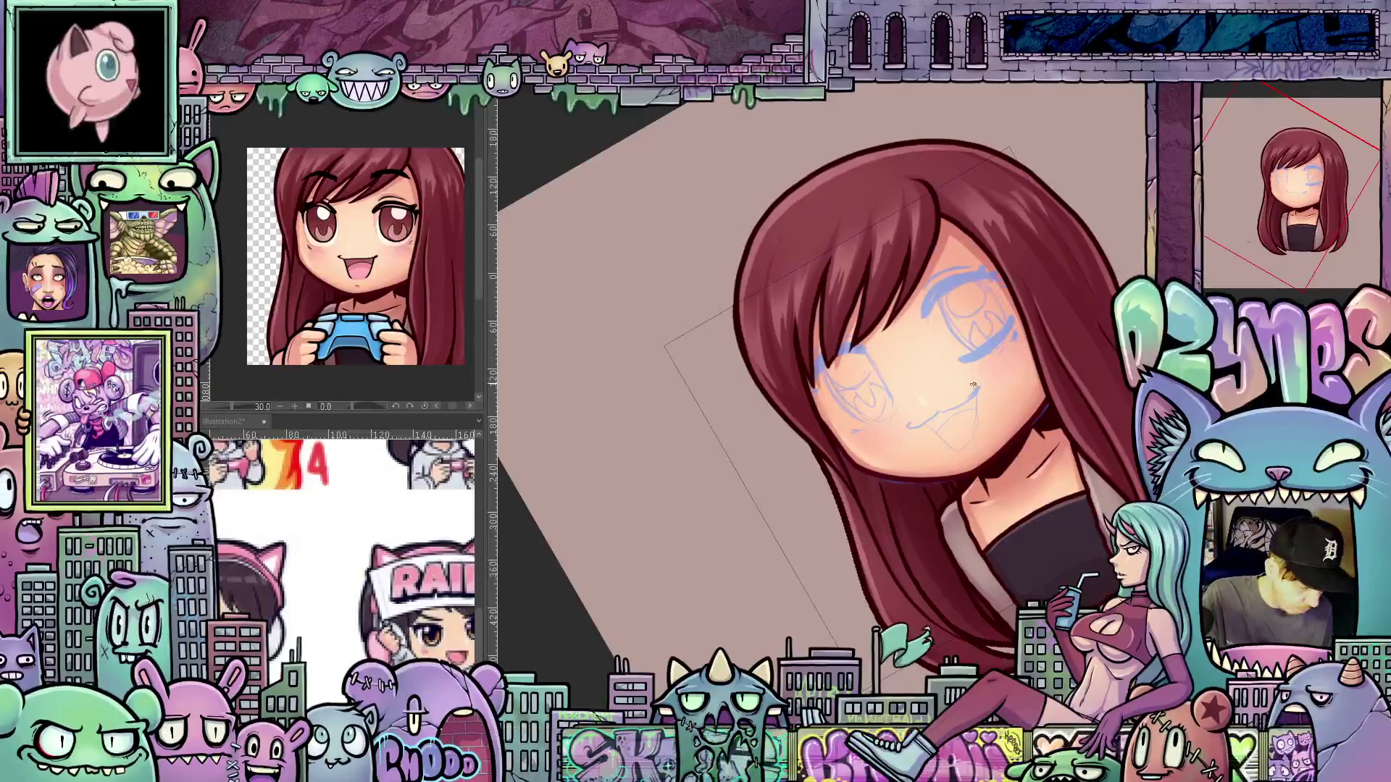
pyautogui.moveTo(986, 338); pyautogui.dragTo(966, 363)
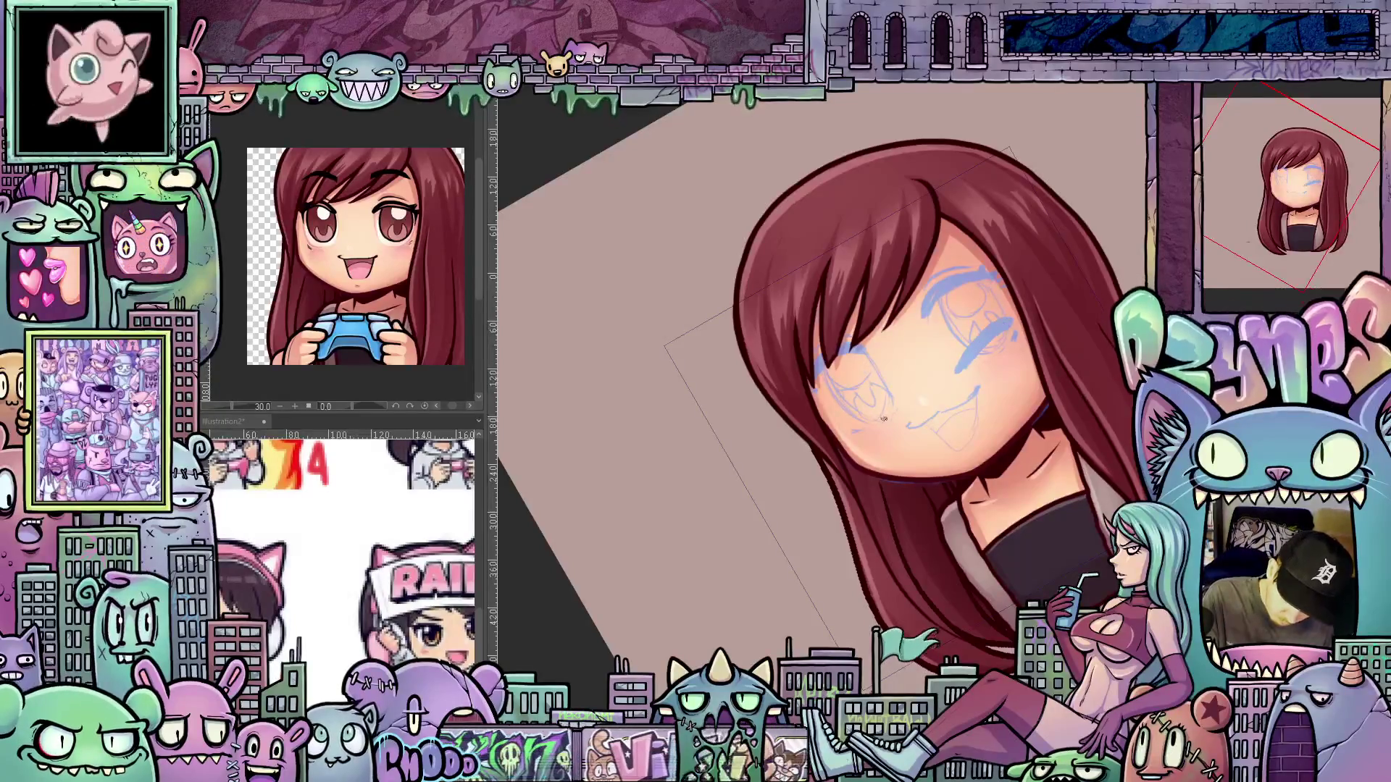
pyautogui.moveTo(897, 408); pyautogui.dragTo(851, 419)
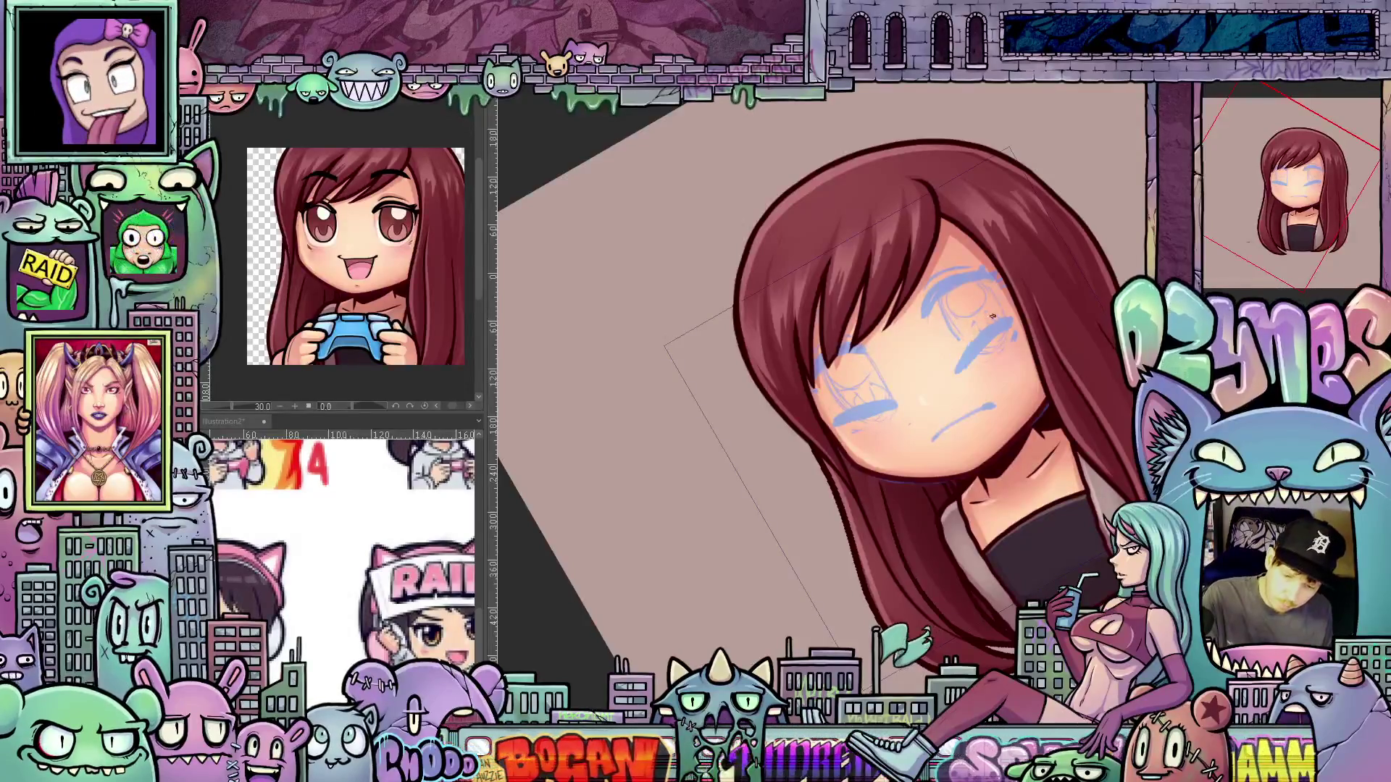
# Erase the old open-eye sketch lines and touch up the squinting eye stroke
pyautogui.moveTo(1005, 293)
pyautogui.mouseDown()
pyautogui.moveTo(986, 276)
pyautogui.moveTo(942, 297)
pyautogui.moveTo(945, 265)
pyautogui.mouseUp()
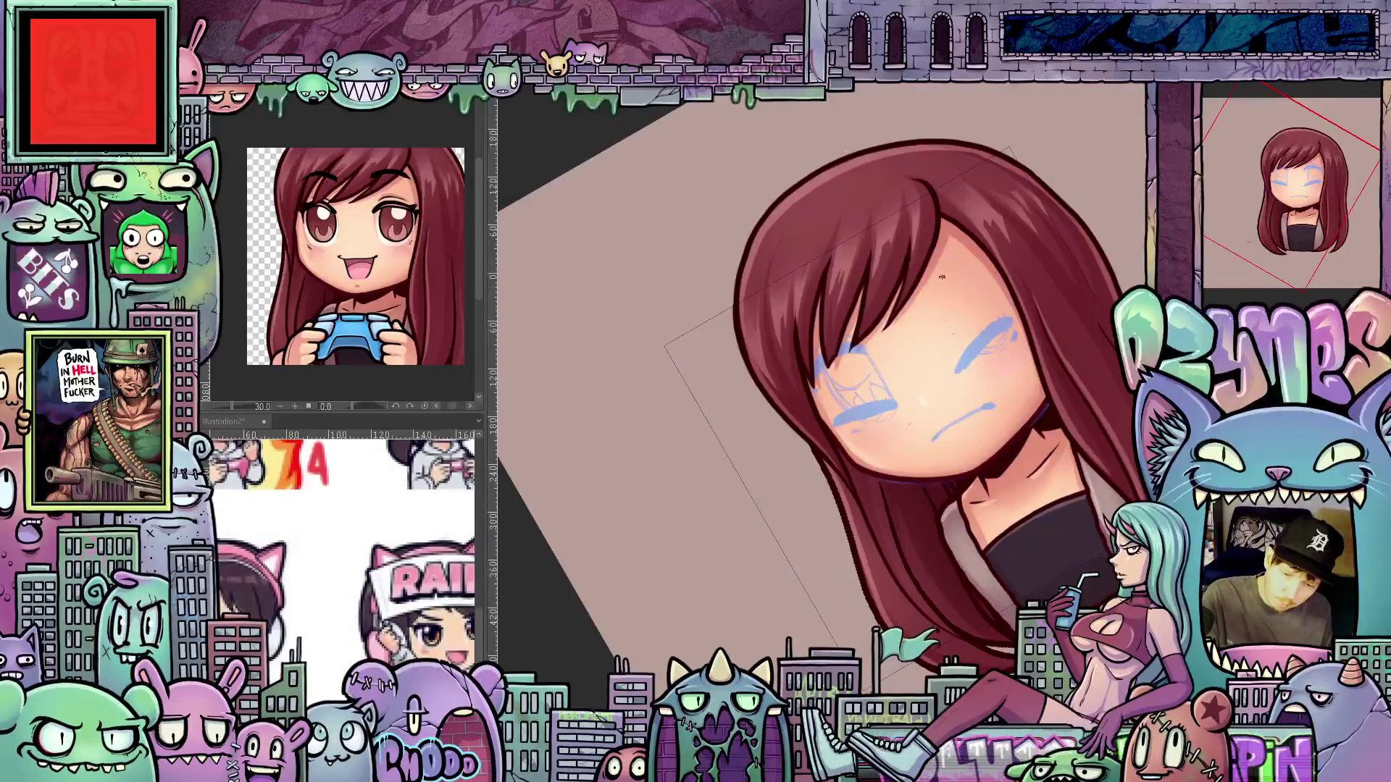
pyautogui.moveTo(1013, 348); pyautogui.dragTo(983, 353)
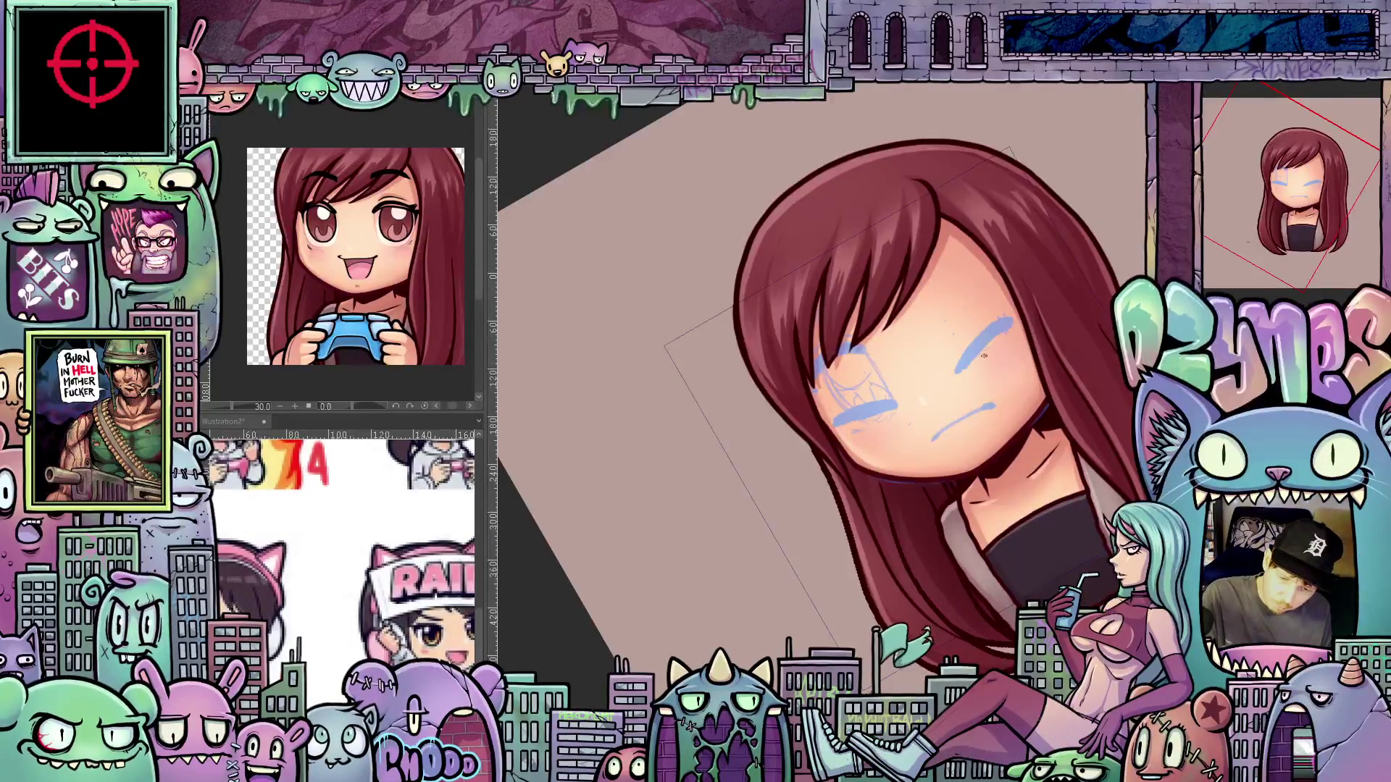
pyautogui.moveTo(831, 411)
pyautogui.mouseDown()
pyautogui.moveTo(866, 400)
pyautogui.moveTo(839, 405)
pyautogui.moveTo(849, 345)
pyautogui.moveTo(819, 366)
pyautogui.mouseUp()
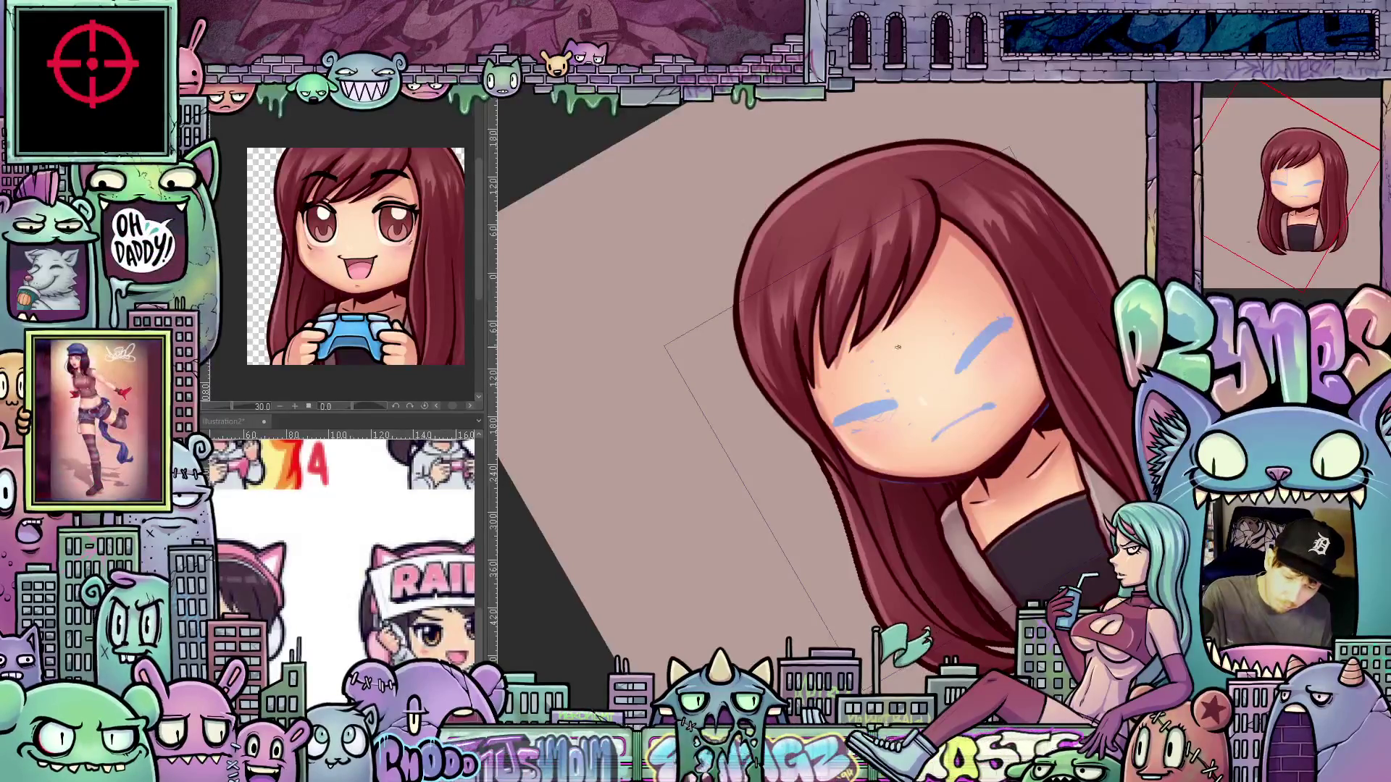
pyautogui.moveTo(941, 348); pyautogui.dragTo(975, 284)
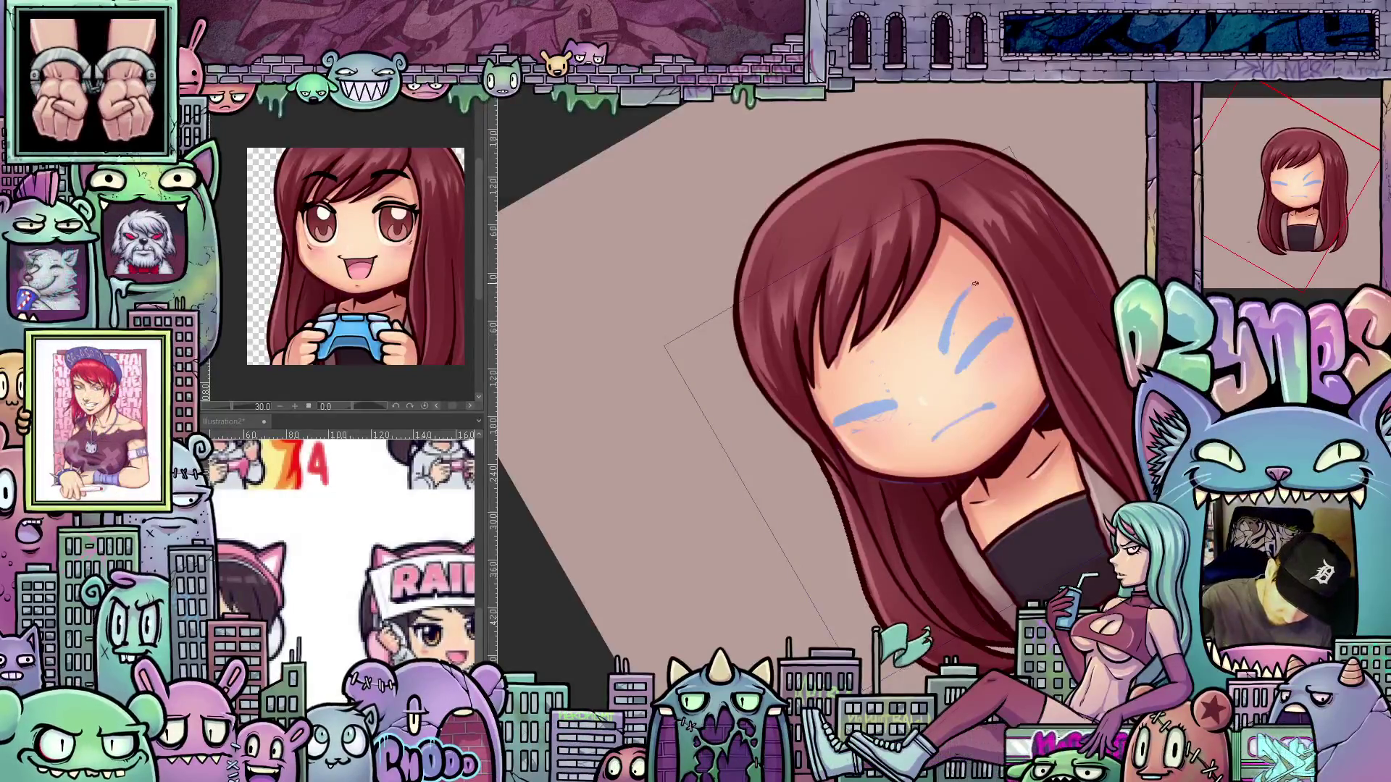
pyautogui.moveTo(1073, 466)
pyautogui.mouseDown()
pyautogui.moveTo(1075, 575)
pyautogui.moveTo(837, 434)
pyautogui.moveTo(817, 390)
pyautogui.mouseUp()
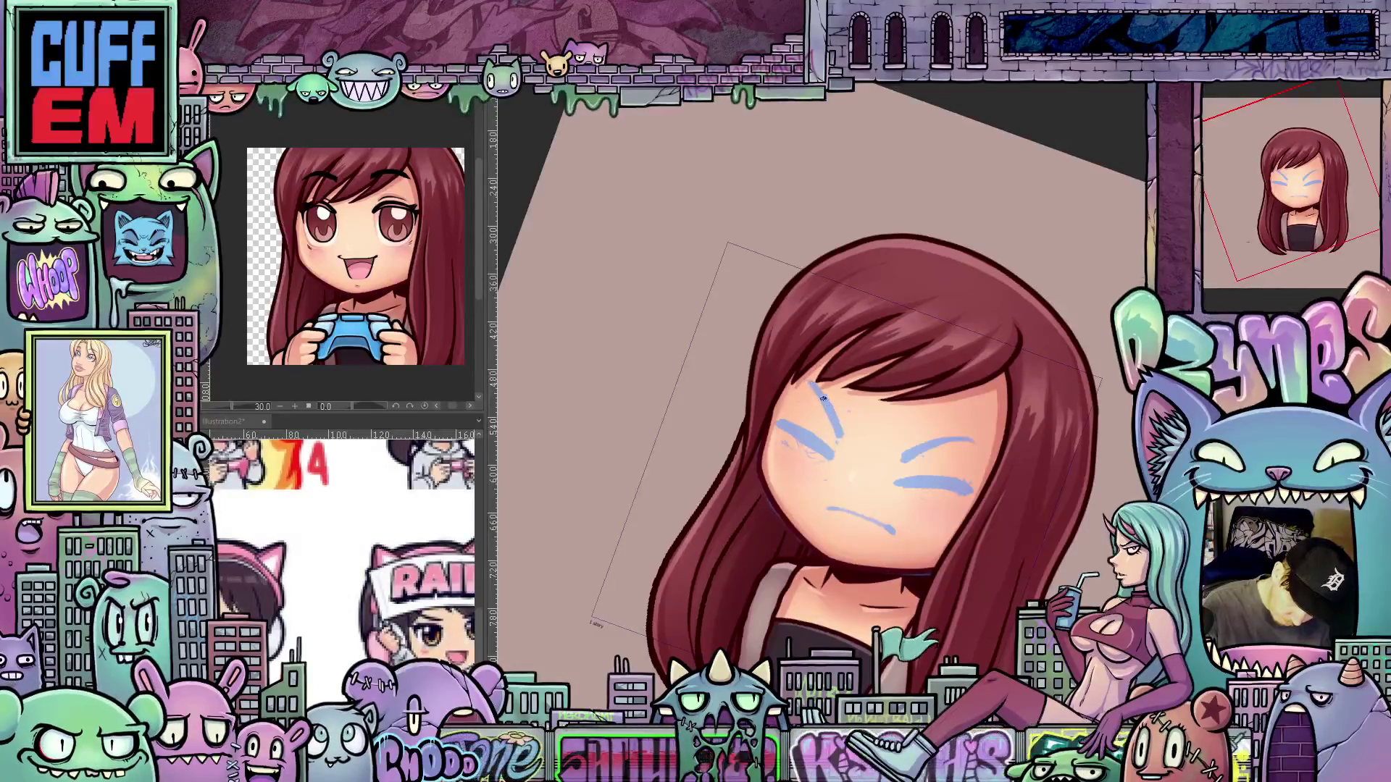
pyautogui.moveTo(950, 482); pyautogui.dragTo(952, 475)
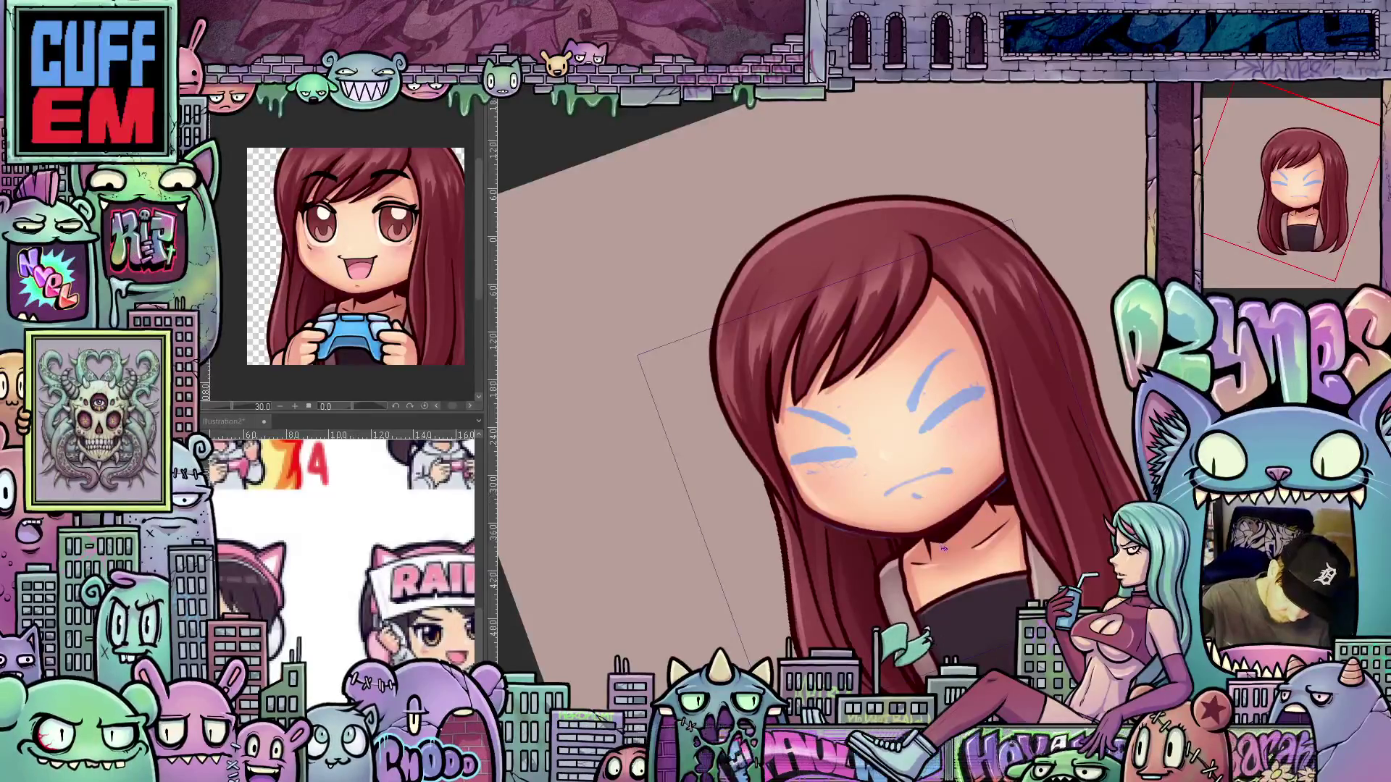
pyautogui.scroll(-3, 942, 546)
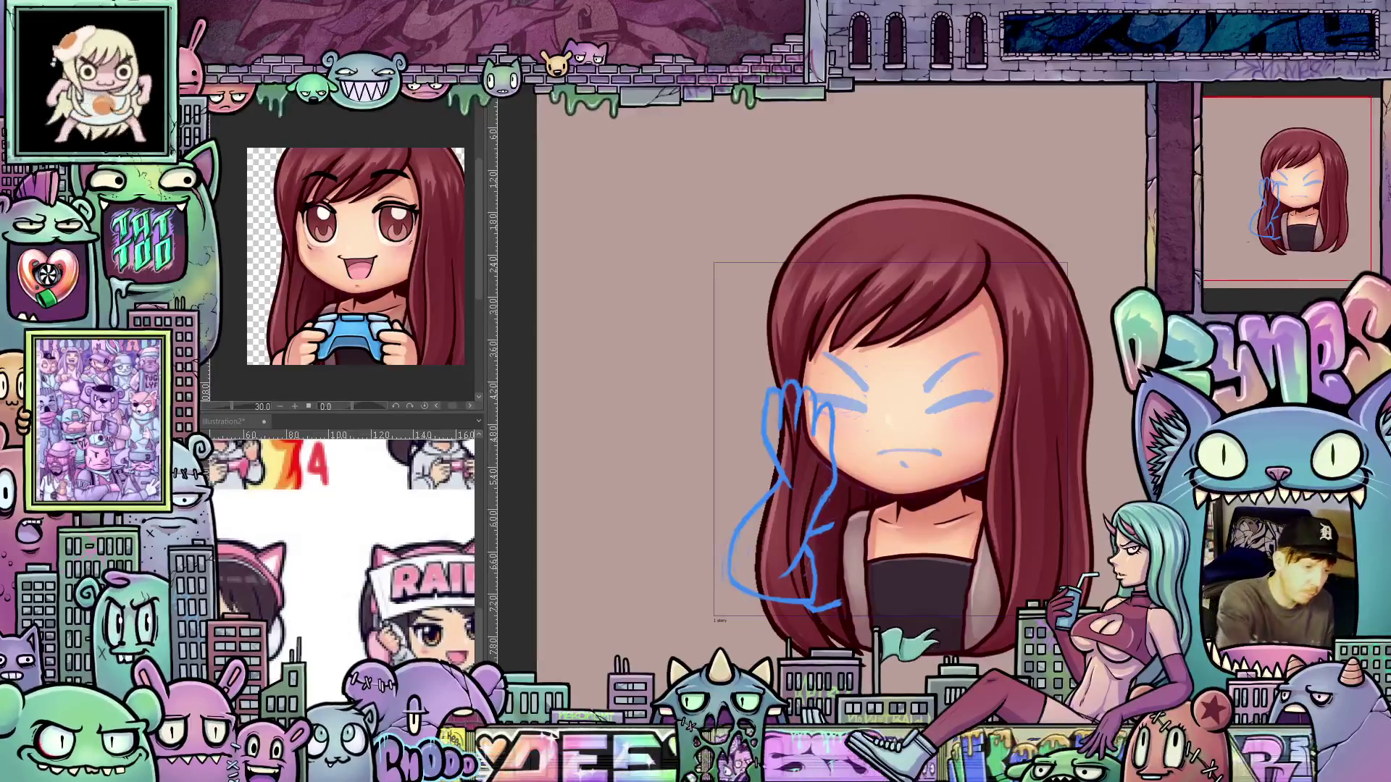
# Lasso the squinting eye sketch and nudge it slightly upward with Ctrl+T
pyautogui.moveTo(855, 380)
pyautogui.mouseDown()
pyautogui.moveTo(884, 402)
pyautogui.moveTo(937, 391)
pyautogui.moveTo(993, 346)
pyautogui.moveTo(815, 341)
pyautogui.moveTo(858, 395)
pyautogui.mouseUp()
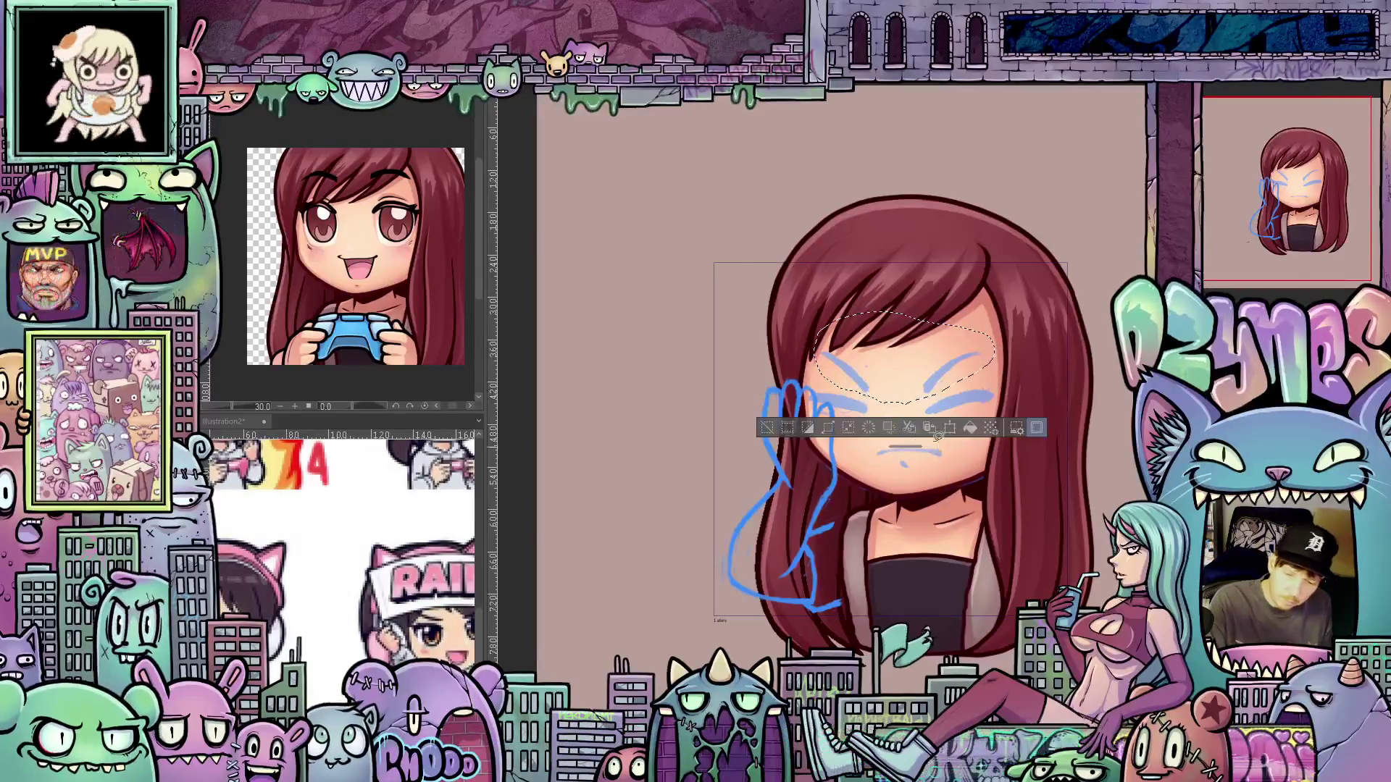
pyautogui.click(950, 429)
pyautogui.press('Up')
pyautogui.press('Up')
pyautogui.press('Up')
pyautogui.press('Up')
pyautogui.click(881, 420)
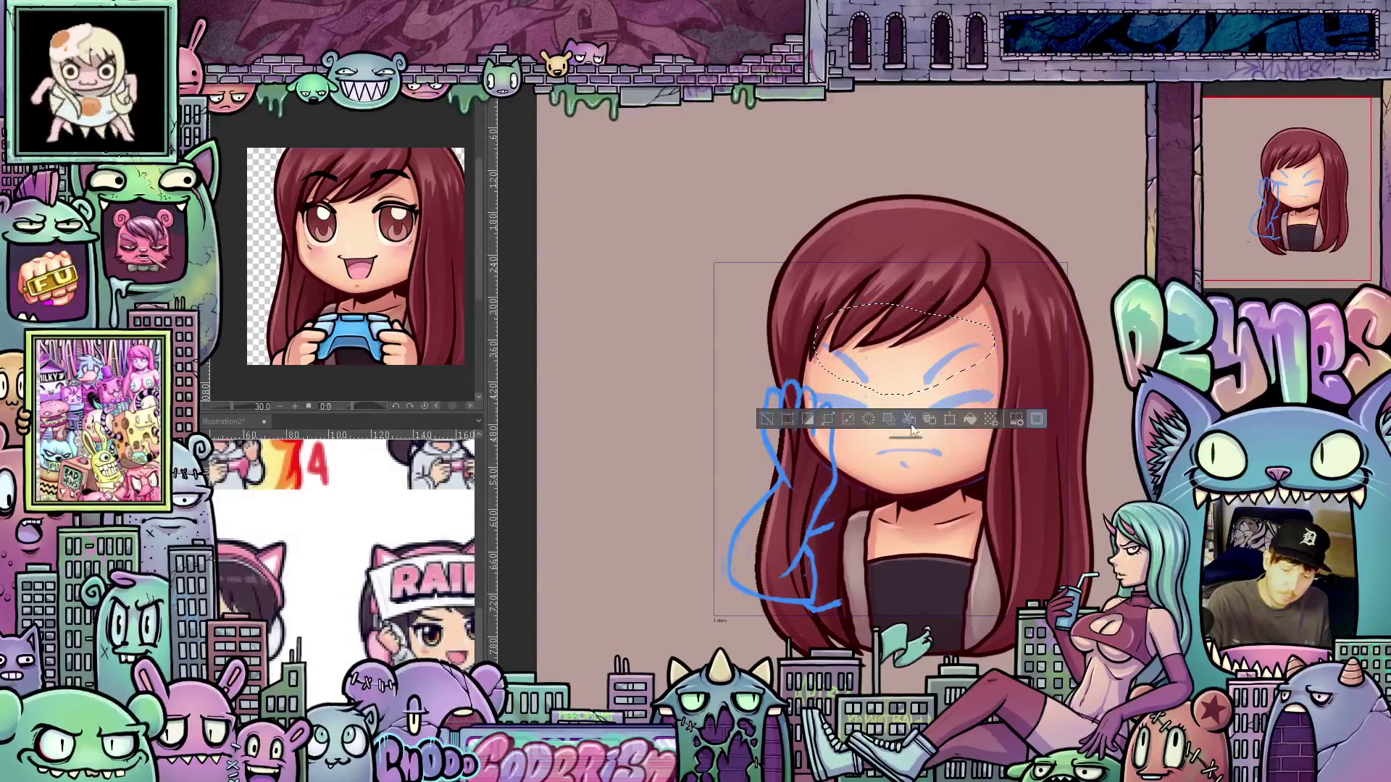
pyautogui.hotkey('ctrl', 'd')
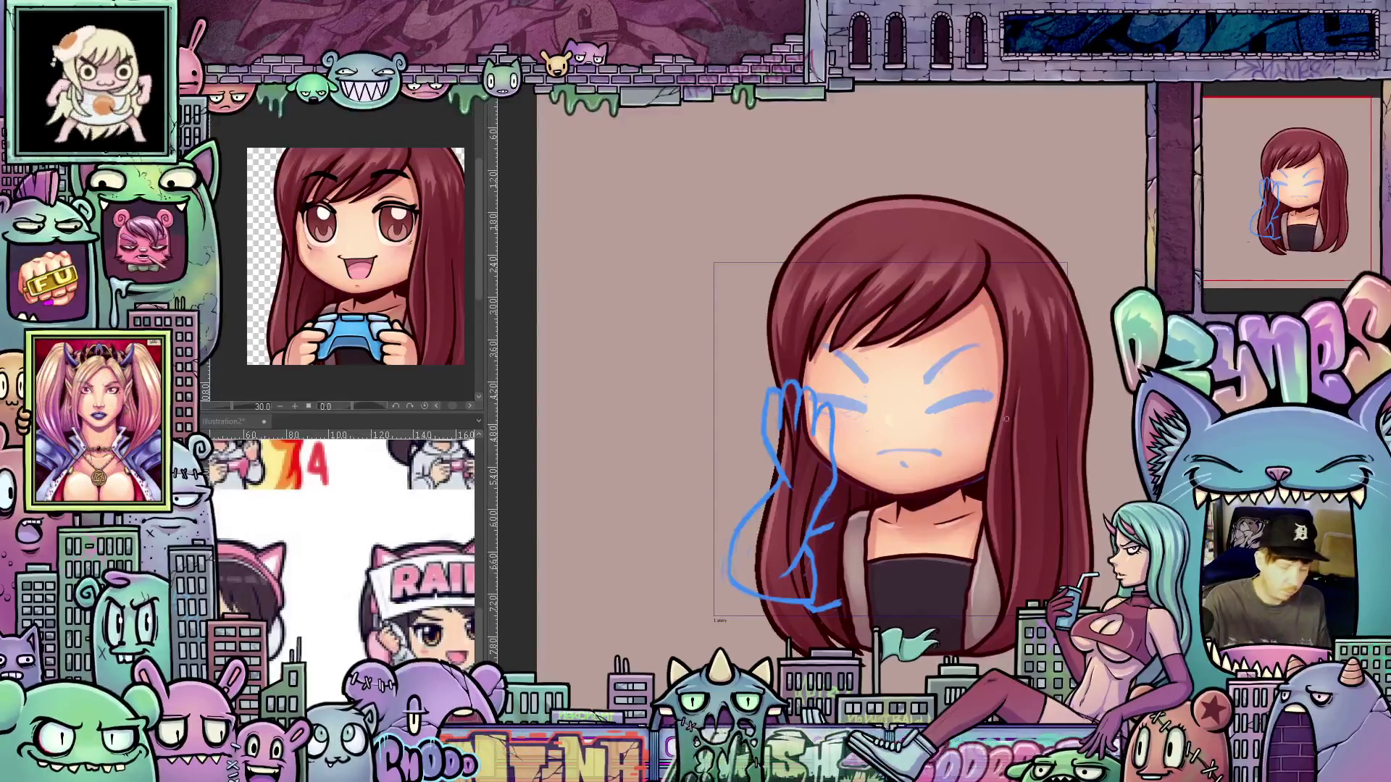
# Extend the hand's lower sketch line into an upward hook over the dark top
pyautogui.moveTo(1020, 473); pyautogui.dragTo(891, 327)
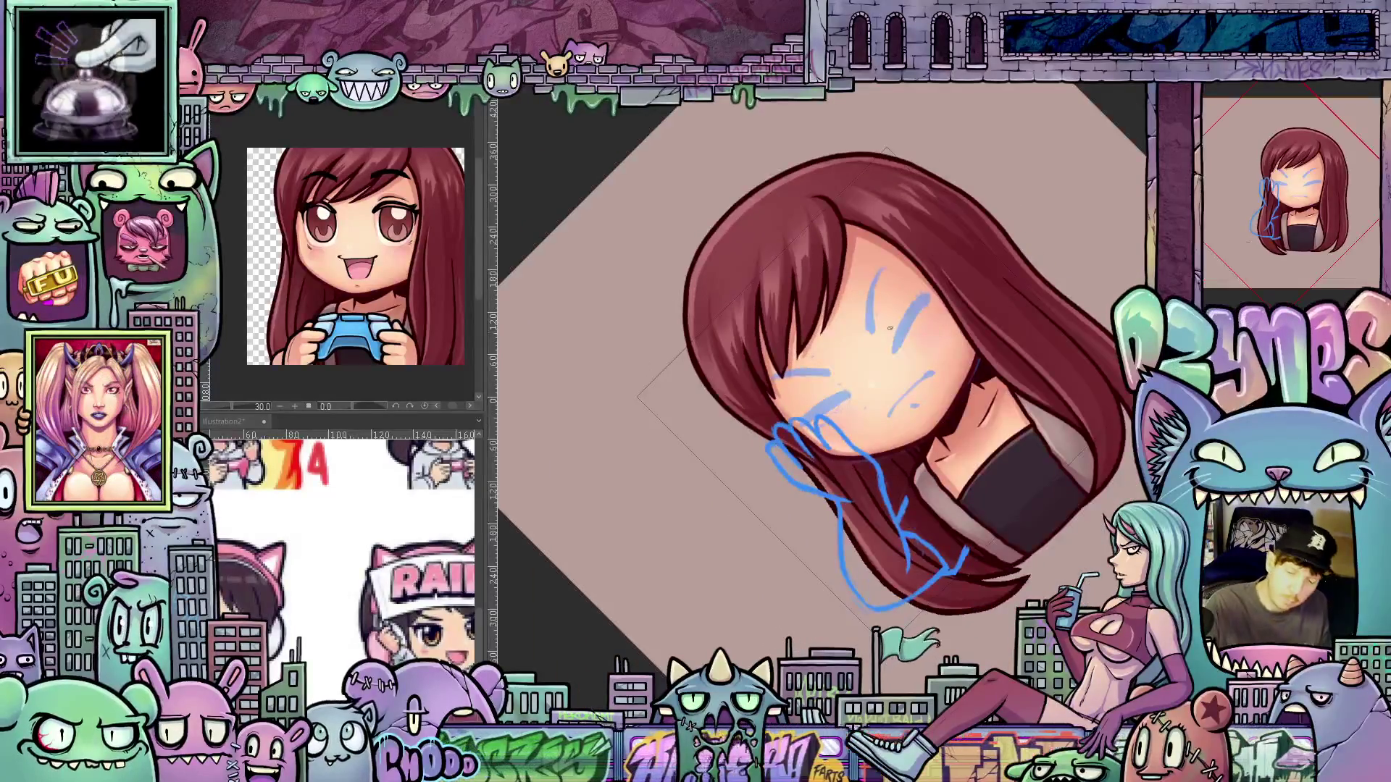
pyautogui.moveTo(938, 352); pyautogui.dragTo(856, 422)
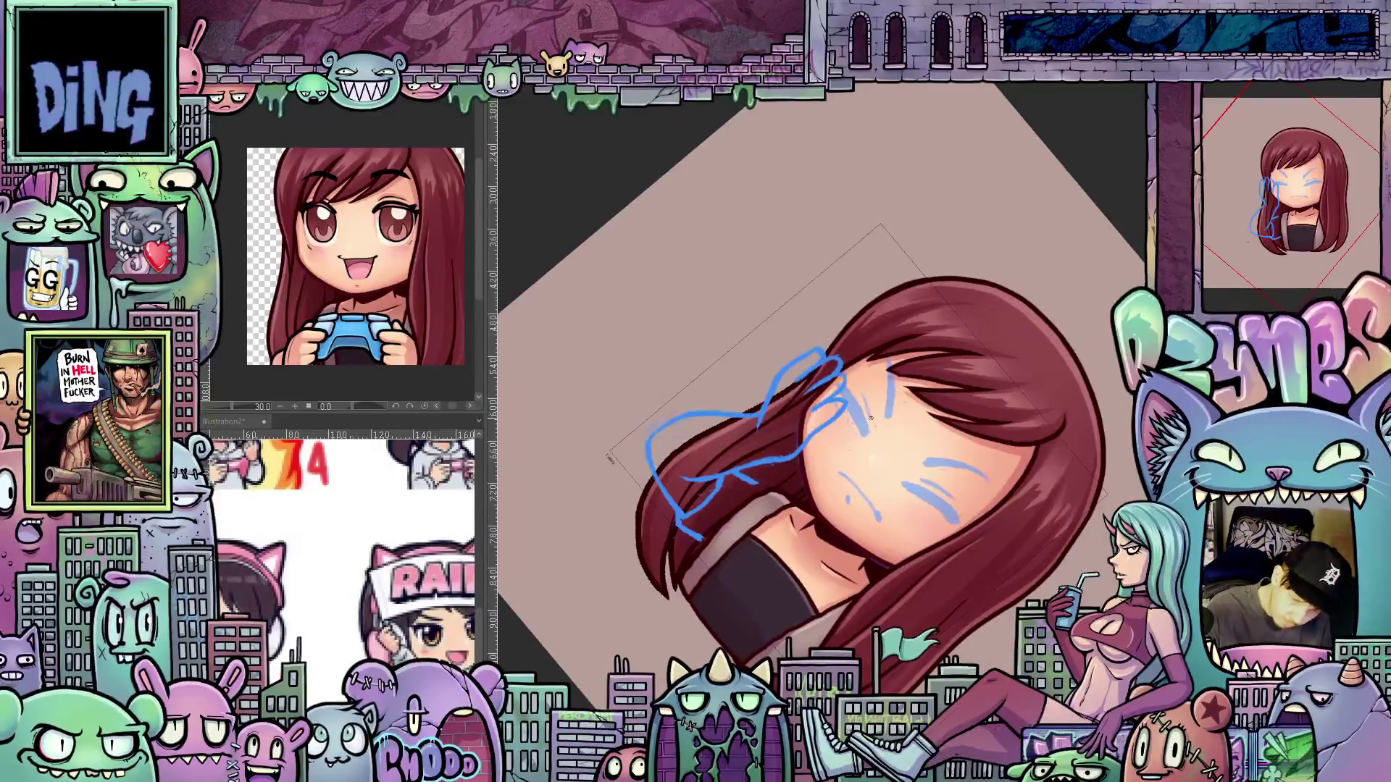
pyautogui.moveTo(1002, 552); pyautogui.dragTo(935, 616)
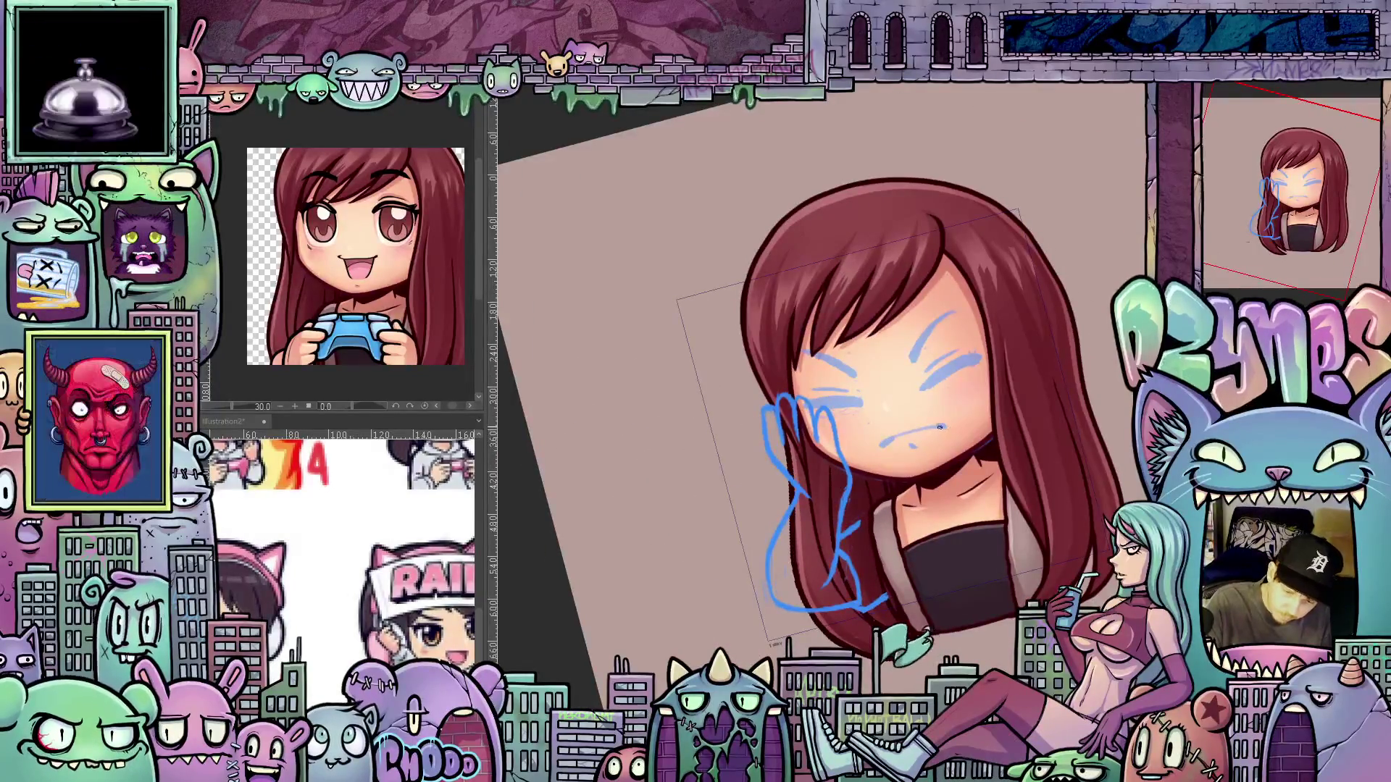
pyautogui.moveTo(1048, 504); pyautogui.dragTo(1034, 518)
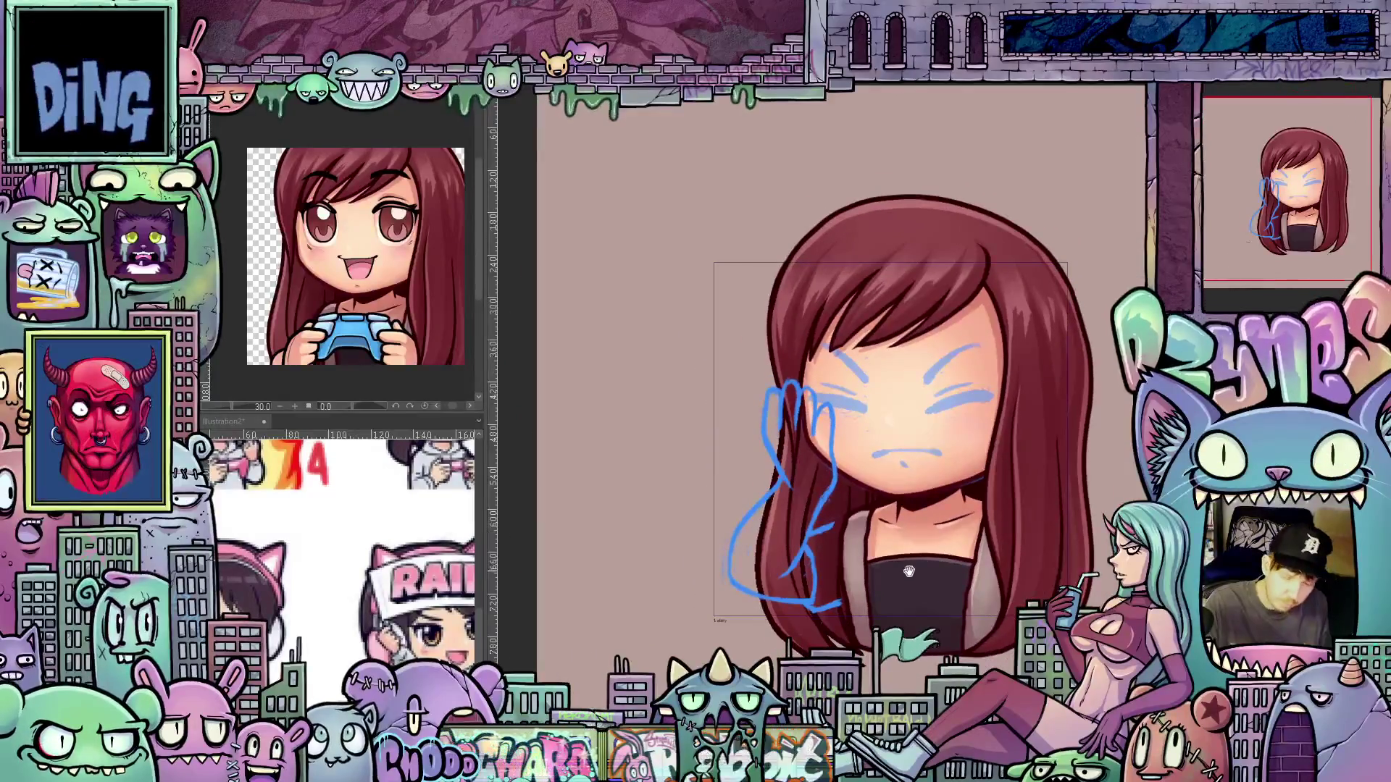
pyautogui.scroll(-3, 964, 506)
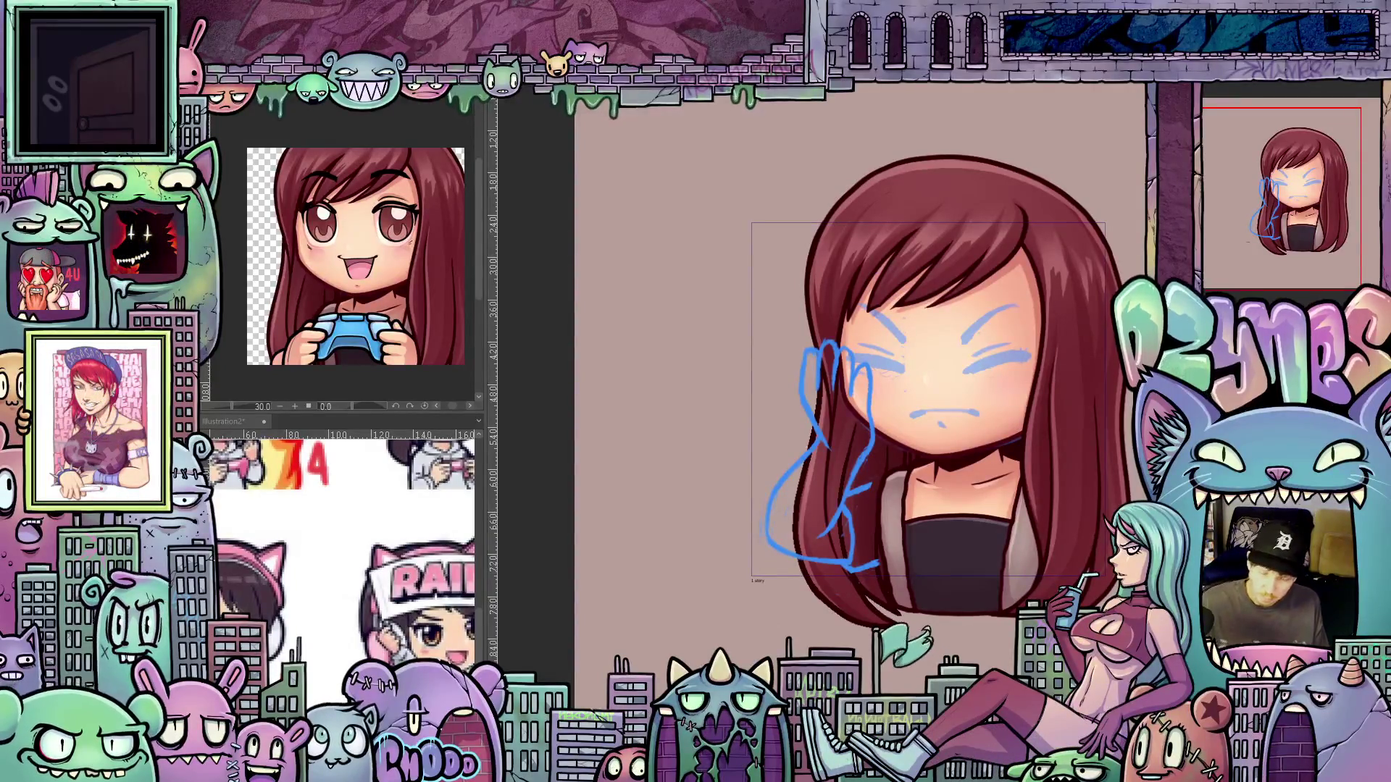
pyautogui.press('-')
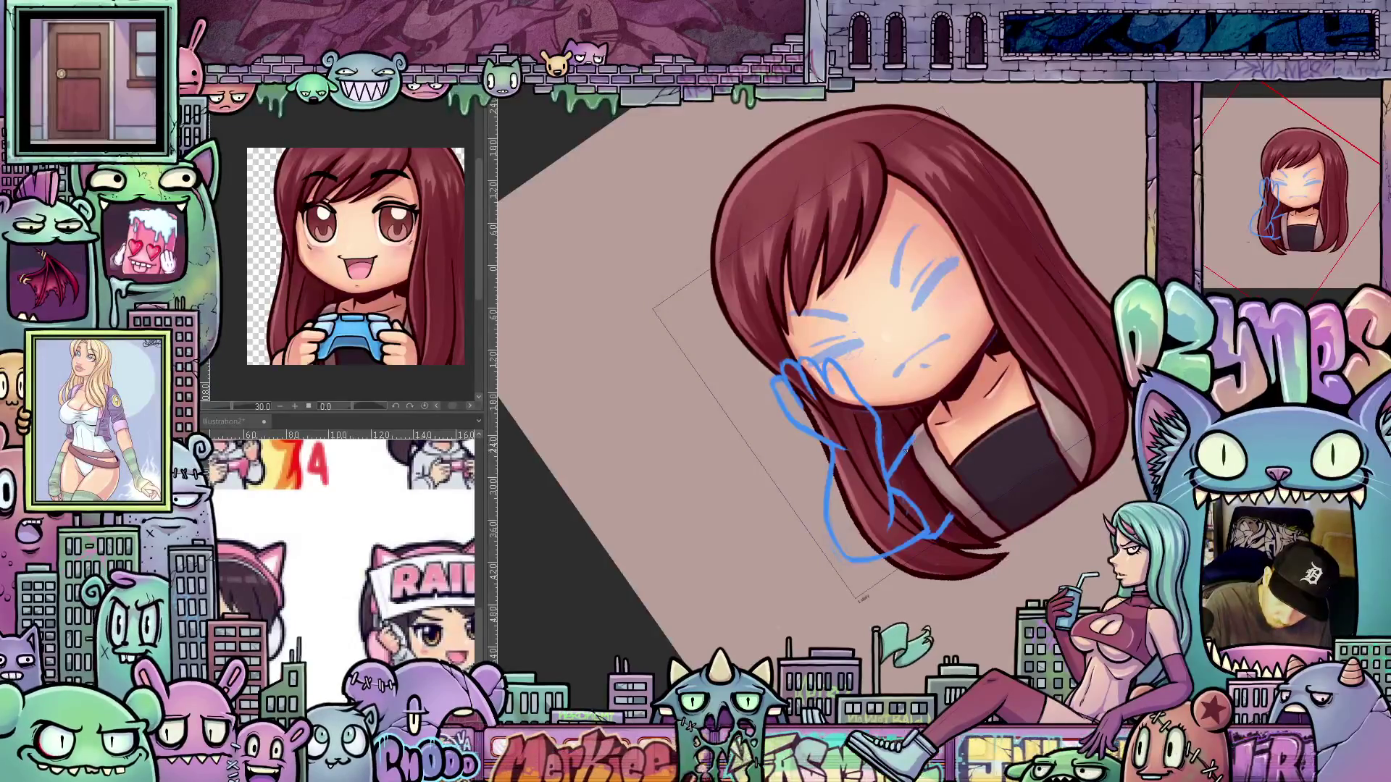
pyautogui.press('^')
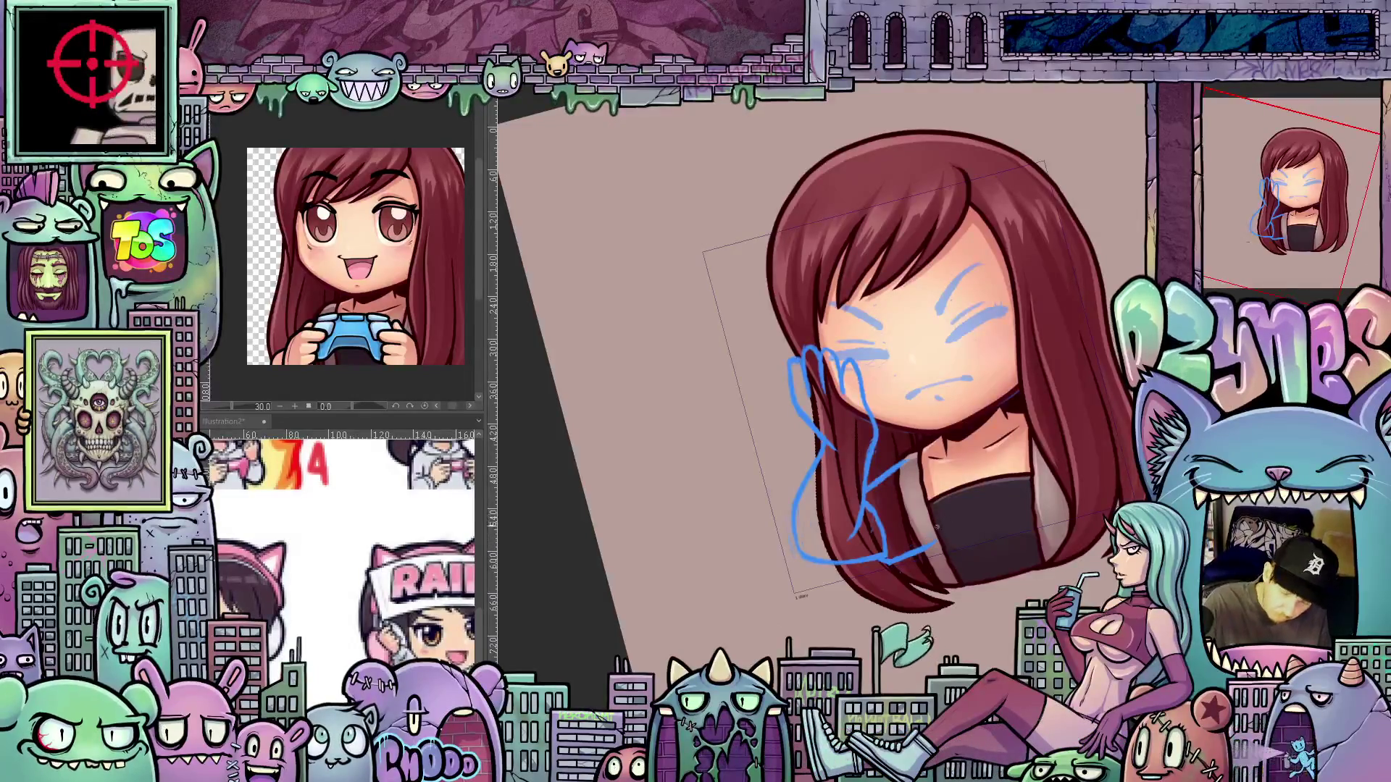
pyautogui.moveTo(933, 545); pyautogui.dragTo(947, 510)
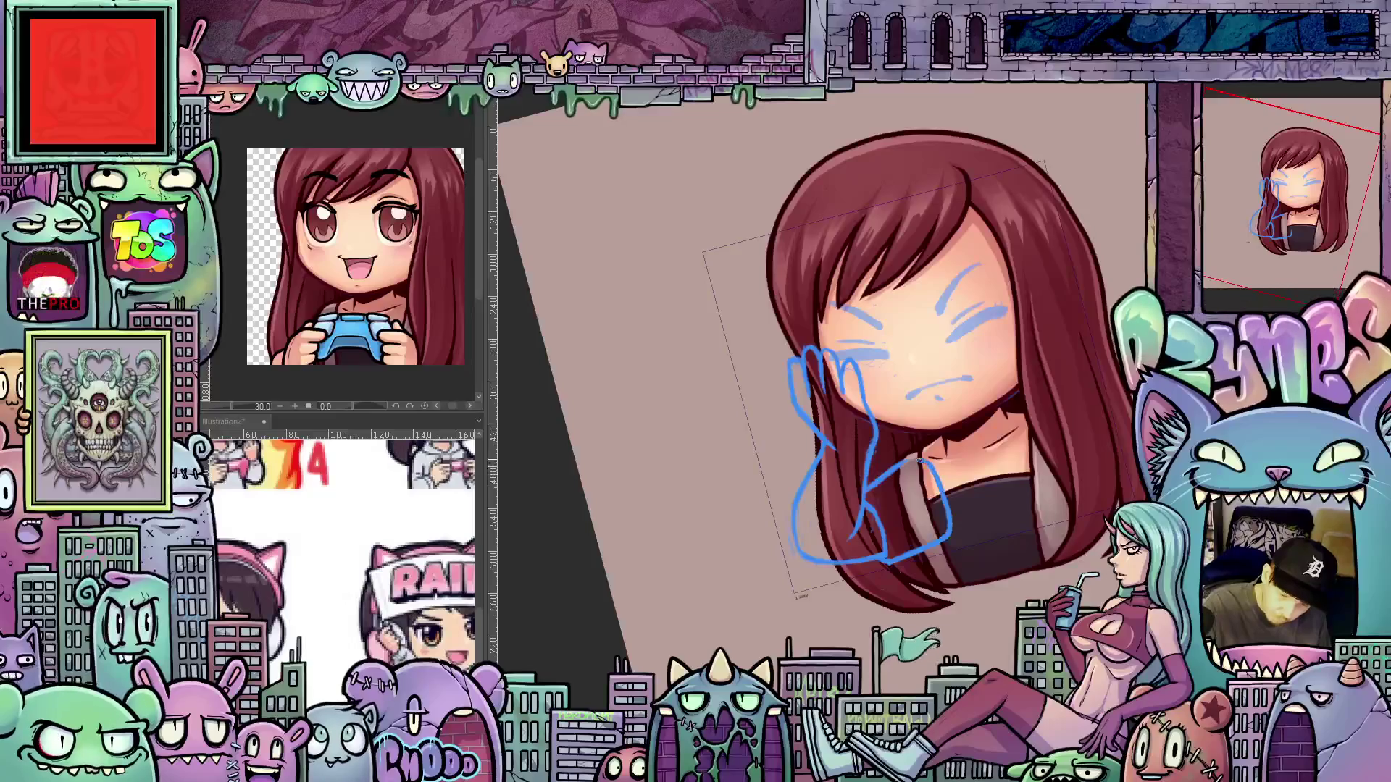
pyautogui.moveTo(1054, 523); pyautogui.dragTo(1068, 563)
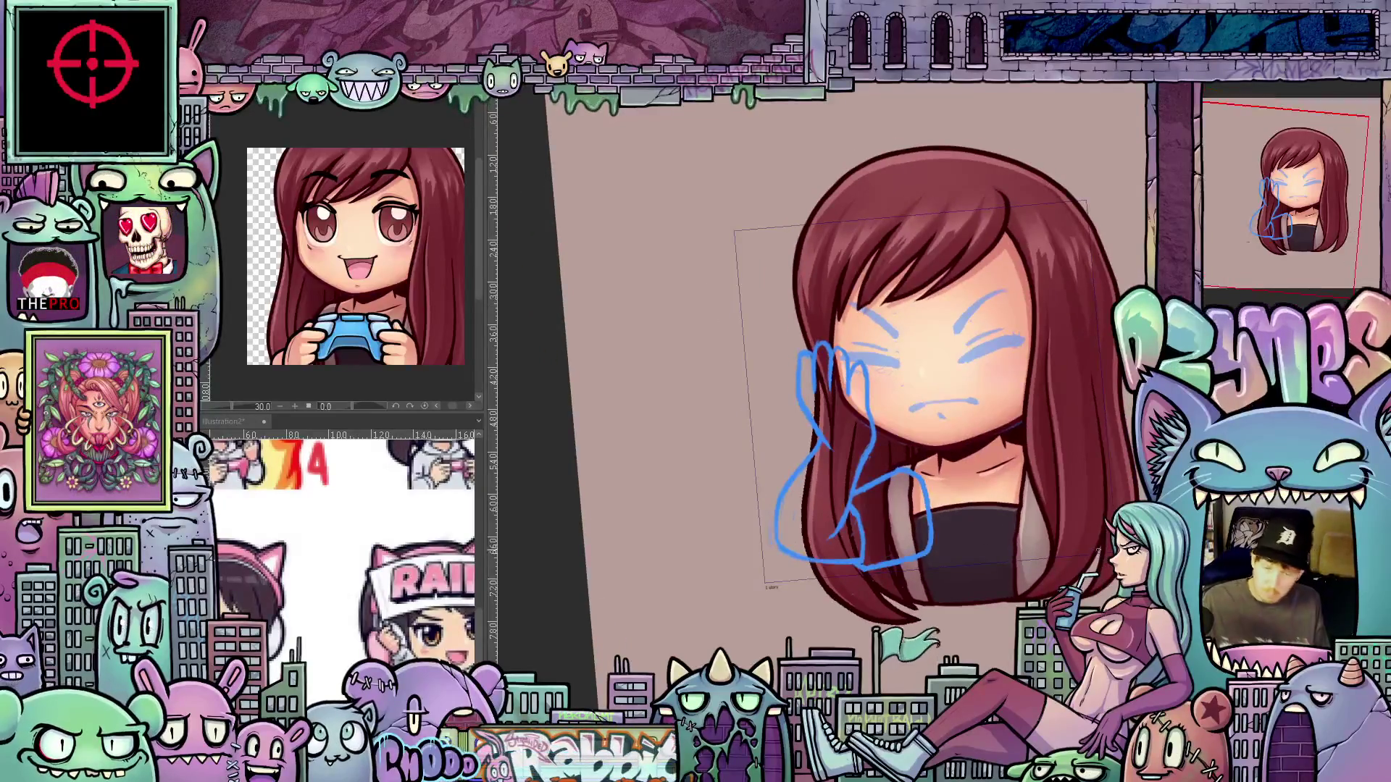
pyautogui.scroll(3, 985, 616)
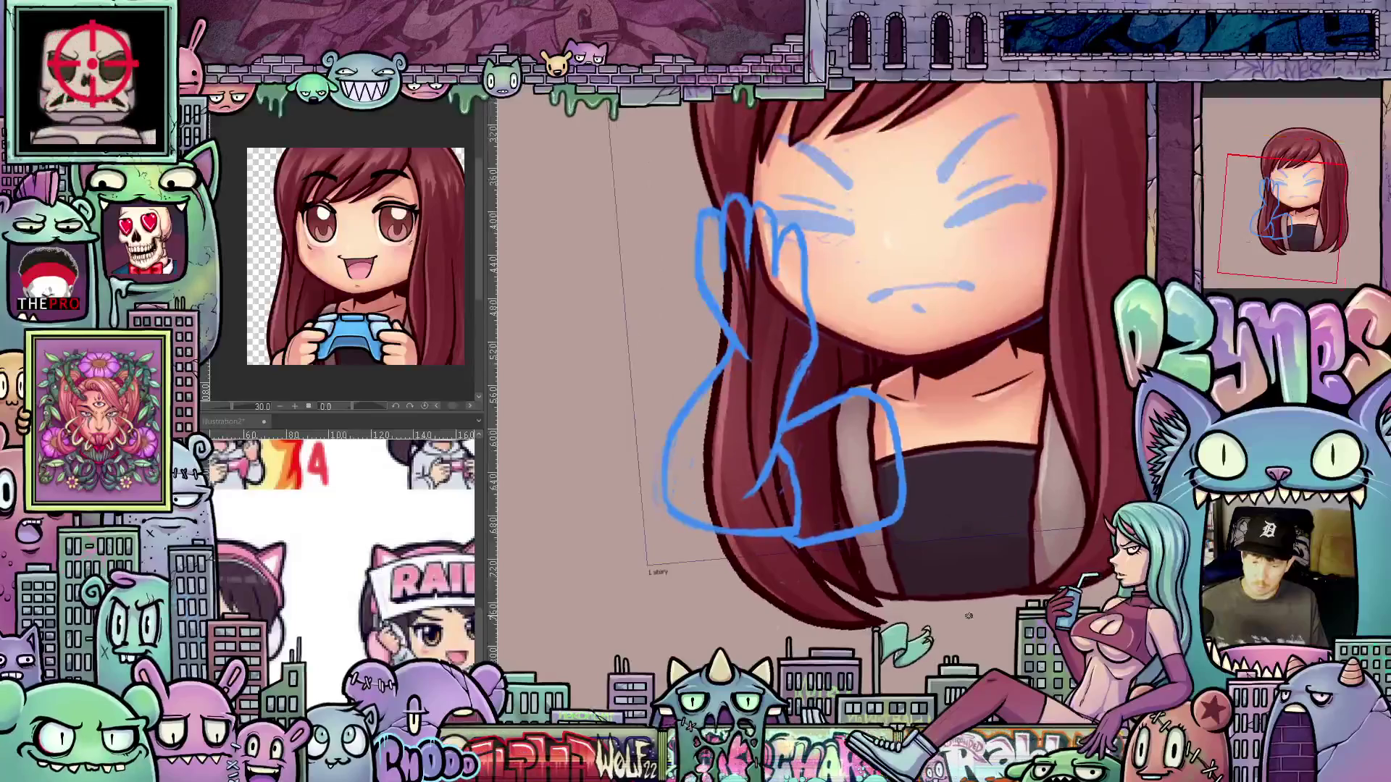
pyautogui.scroll(-3, 942, 601)
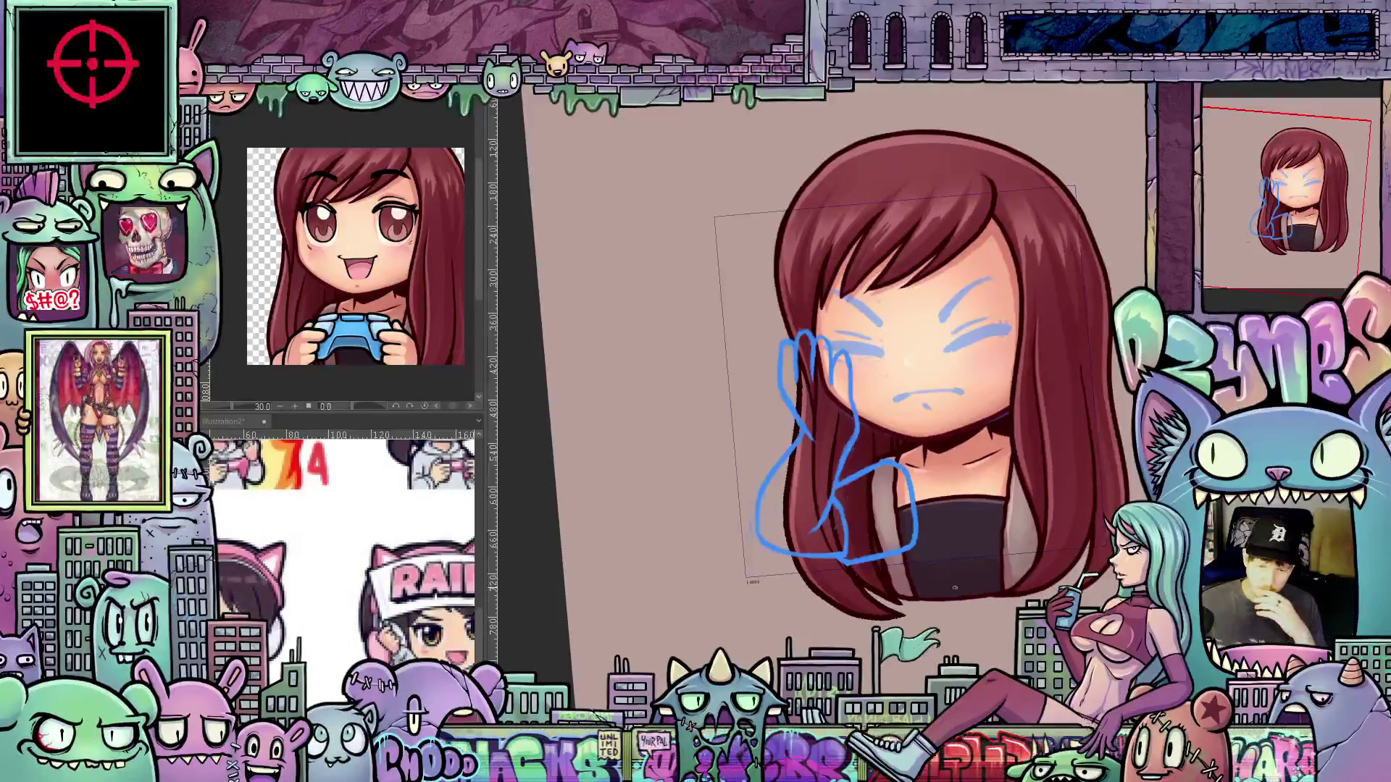
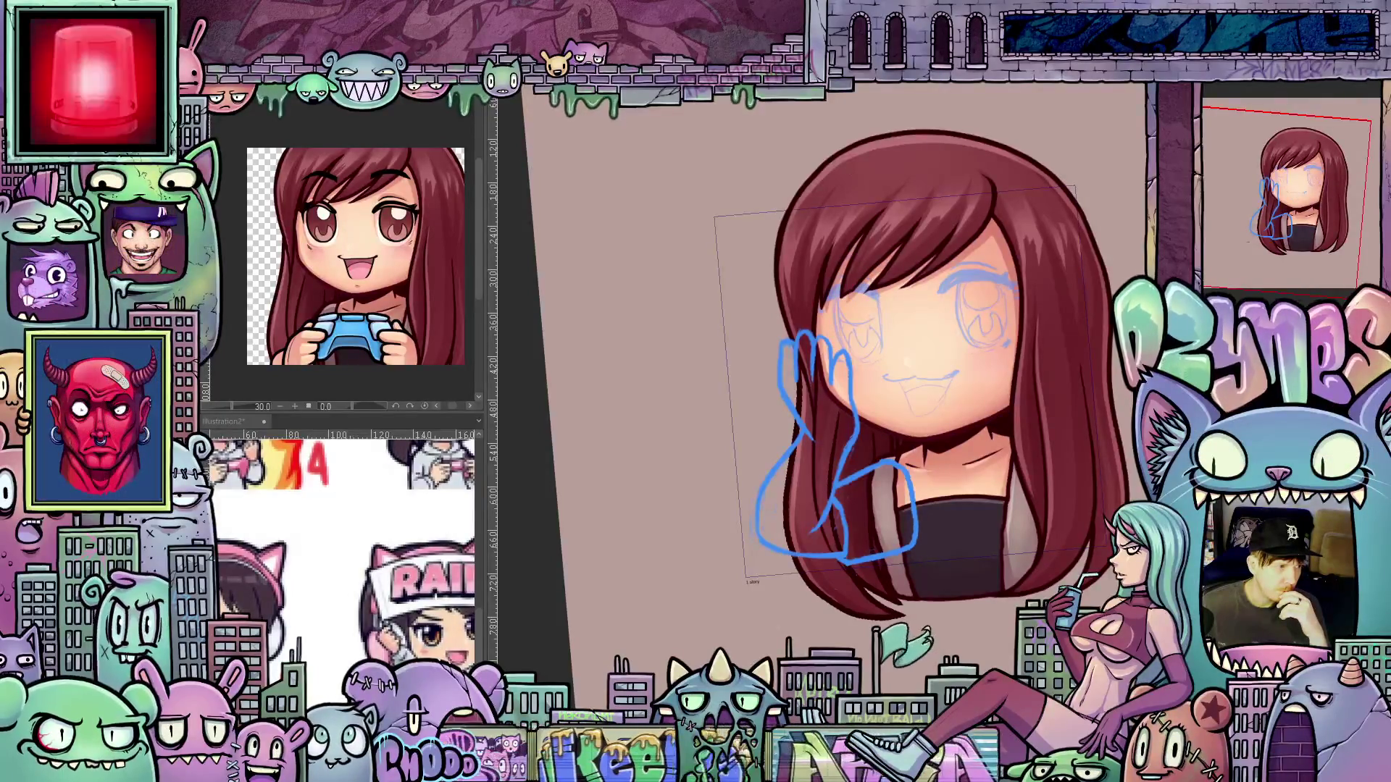
# Rotate the blue waving-hand sketch upright and nudge it upward beside the girl's face
pyautogui.hotkey('ctrl', 'z')
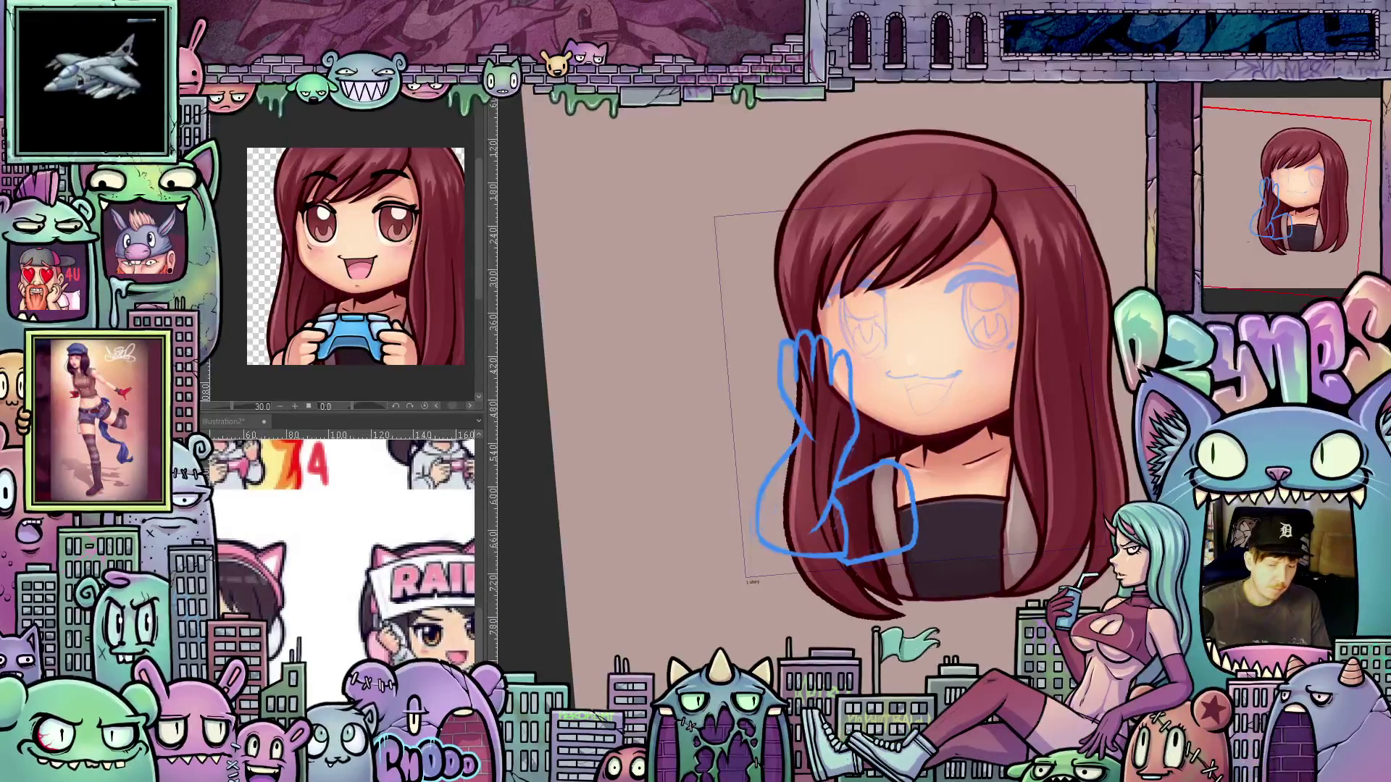
pyautogui.hotkey('ctrl', 't')
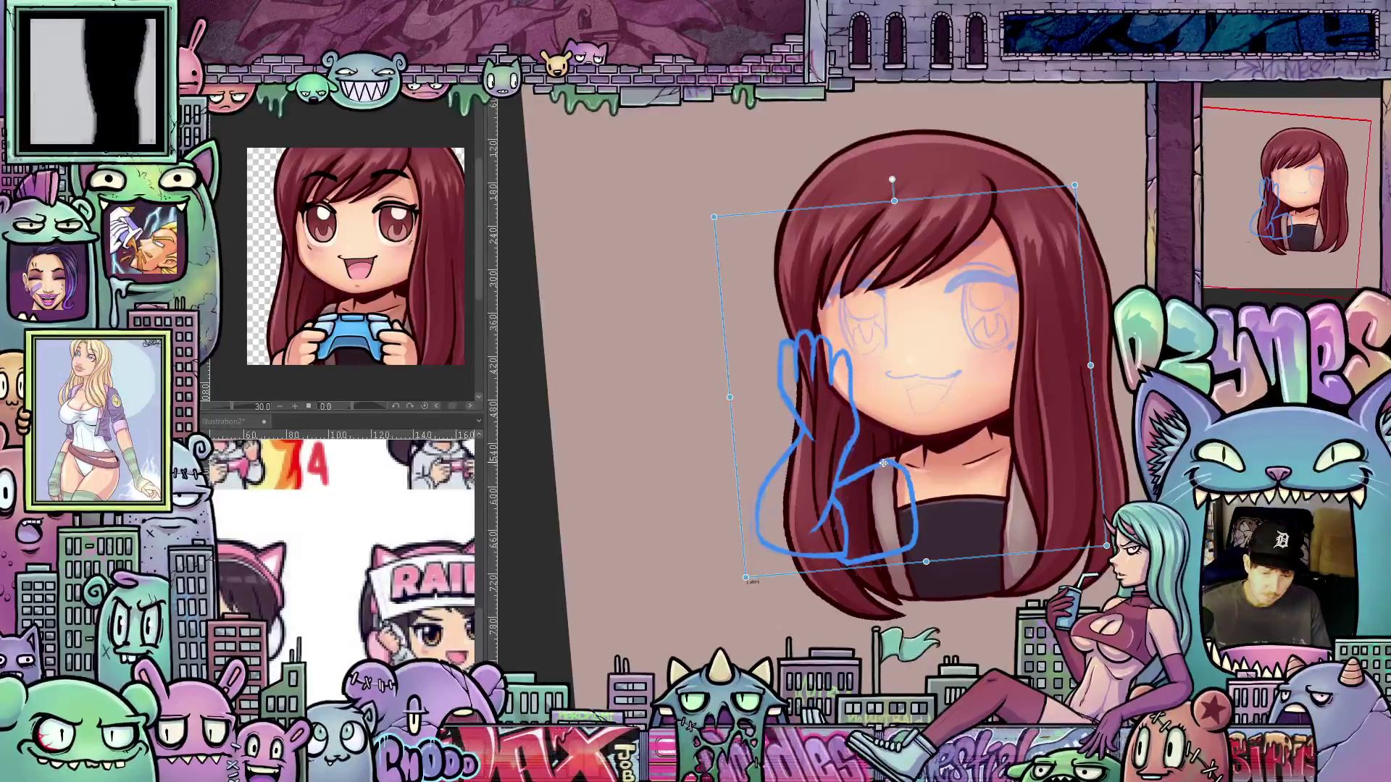
pyautogui.moveTo(716, 403)
pyautogui.mouseDown()
pyautogui.moveTo(723, 465)
pyautogui.moveTo(768, 521)
pyautogui.moveTo(710, 433)
pyautogui.mouseUp()
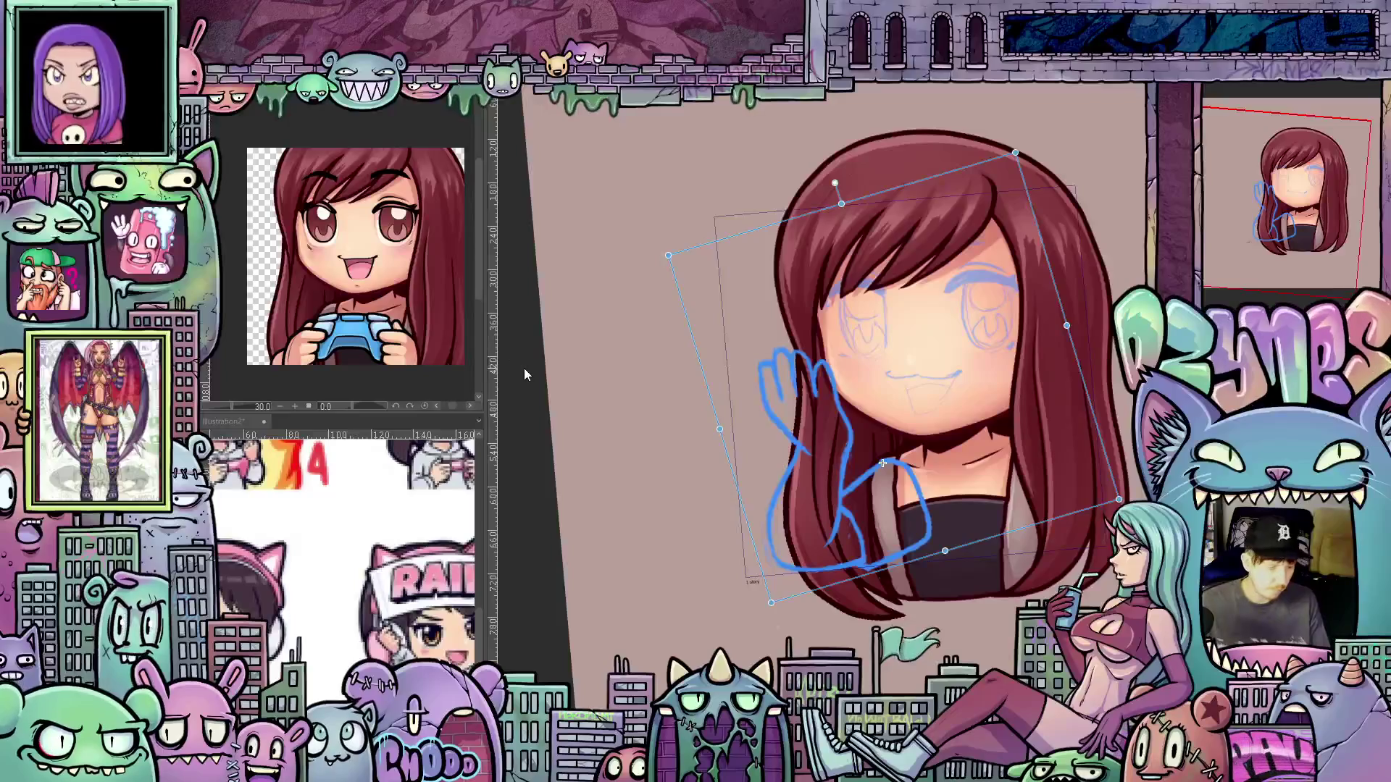
pyautogui.hotkey('ctrl', 'z')
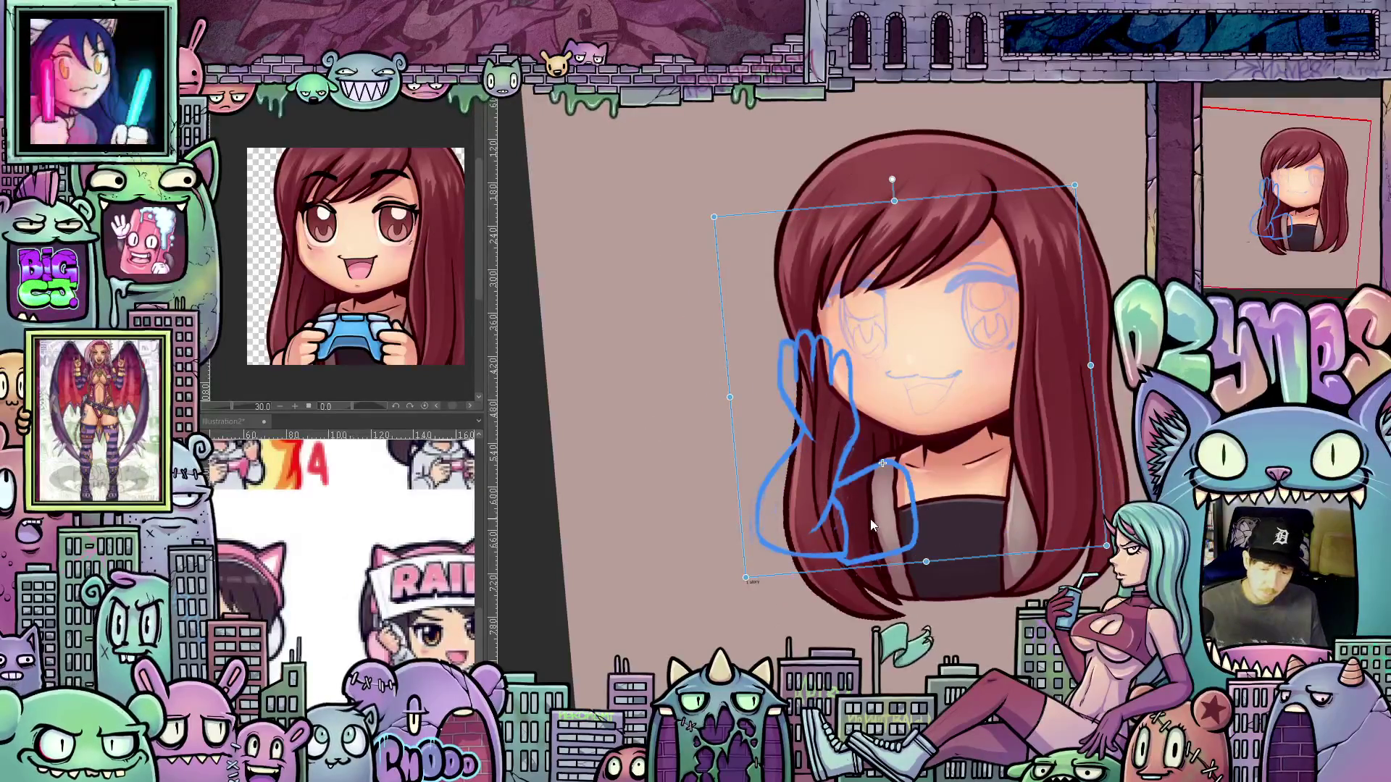
pyautogui.press('Up')
pyautogui.press('Up')
pyautogui.press('Up')
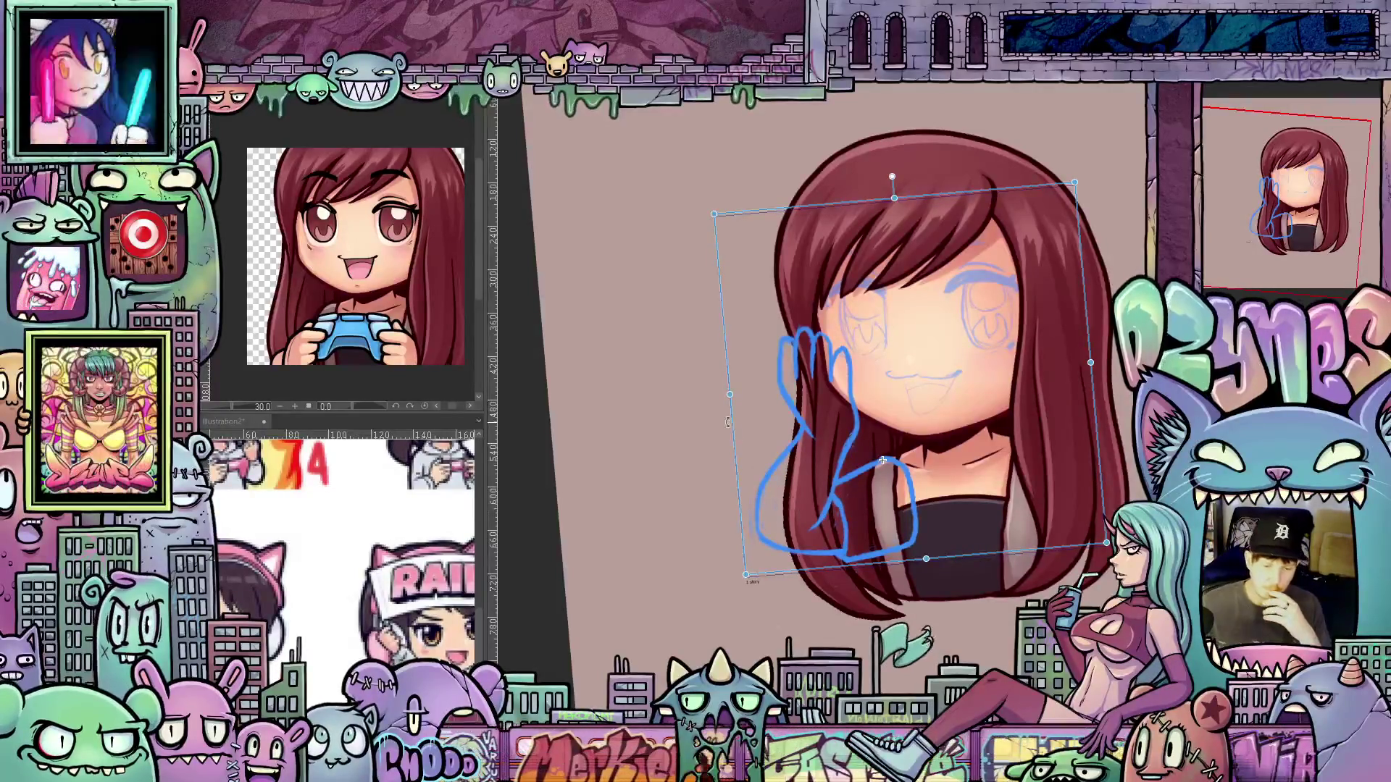
pyautogui.moveTo(728, 432)
pyautogui.mouseDown()
pyautogui.moveTo(752, 517)
pyautogui.moveTo(737, 431)
pyautogui.mouseUp()
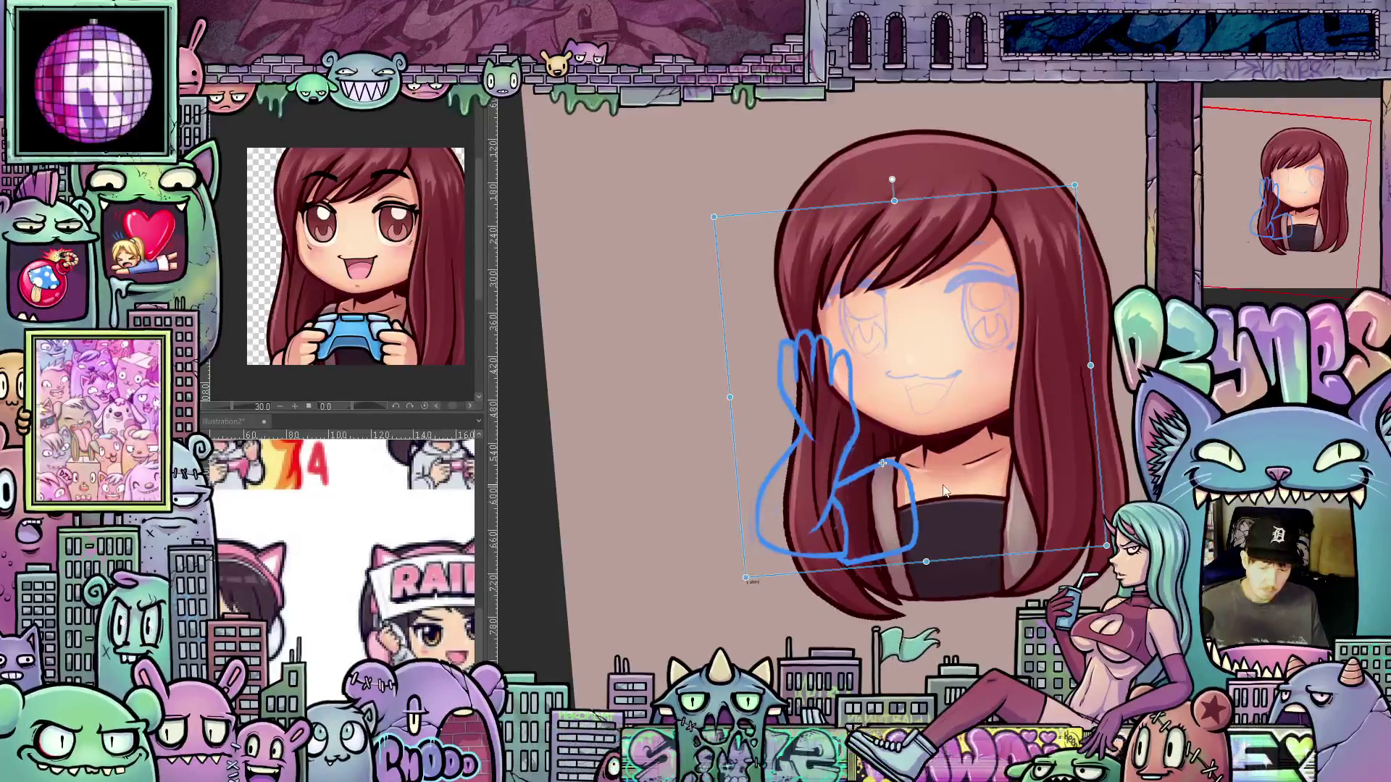
pyautogui.scroll(3, 923, 486)
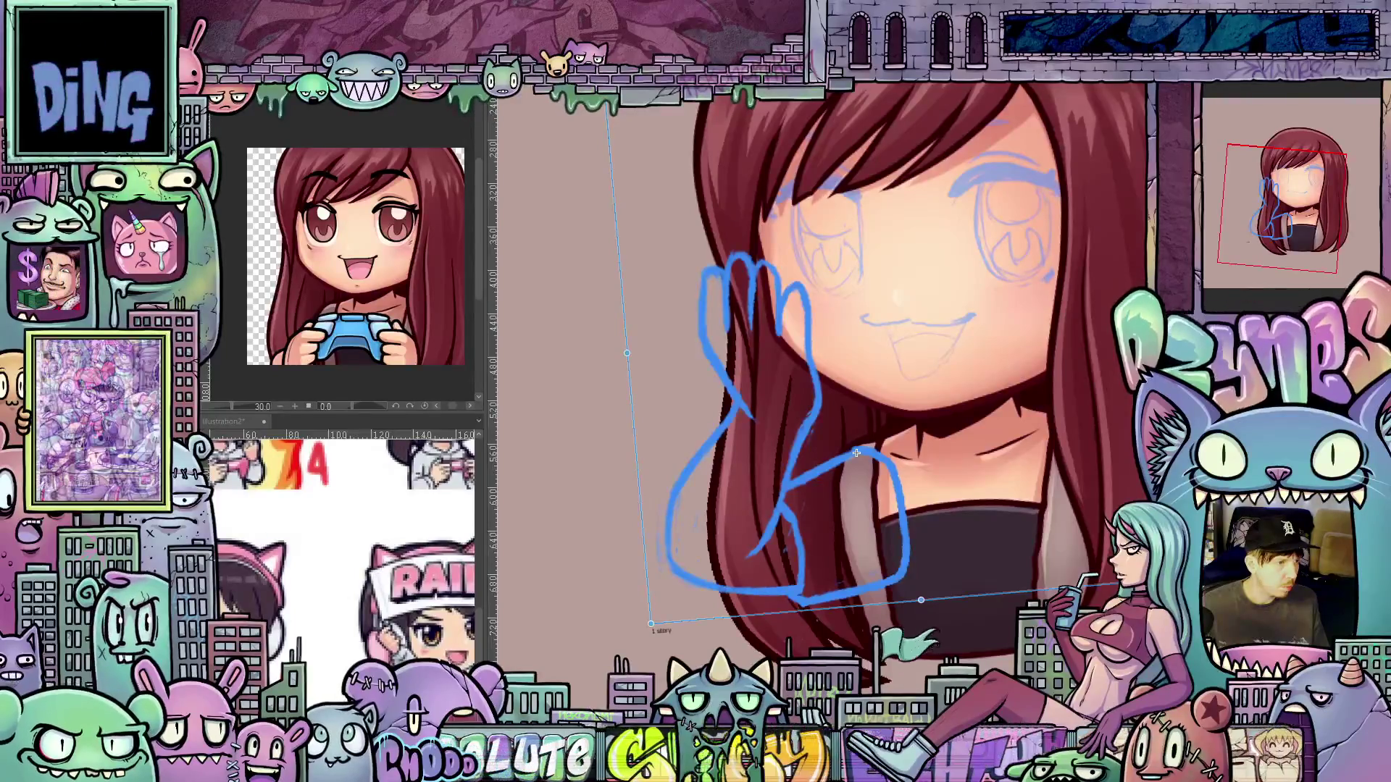
# Commit the hand transform and draw an extra blue line inside the lower hand
pyautogui.press('Return')
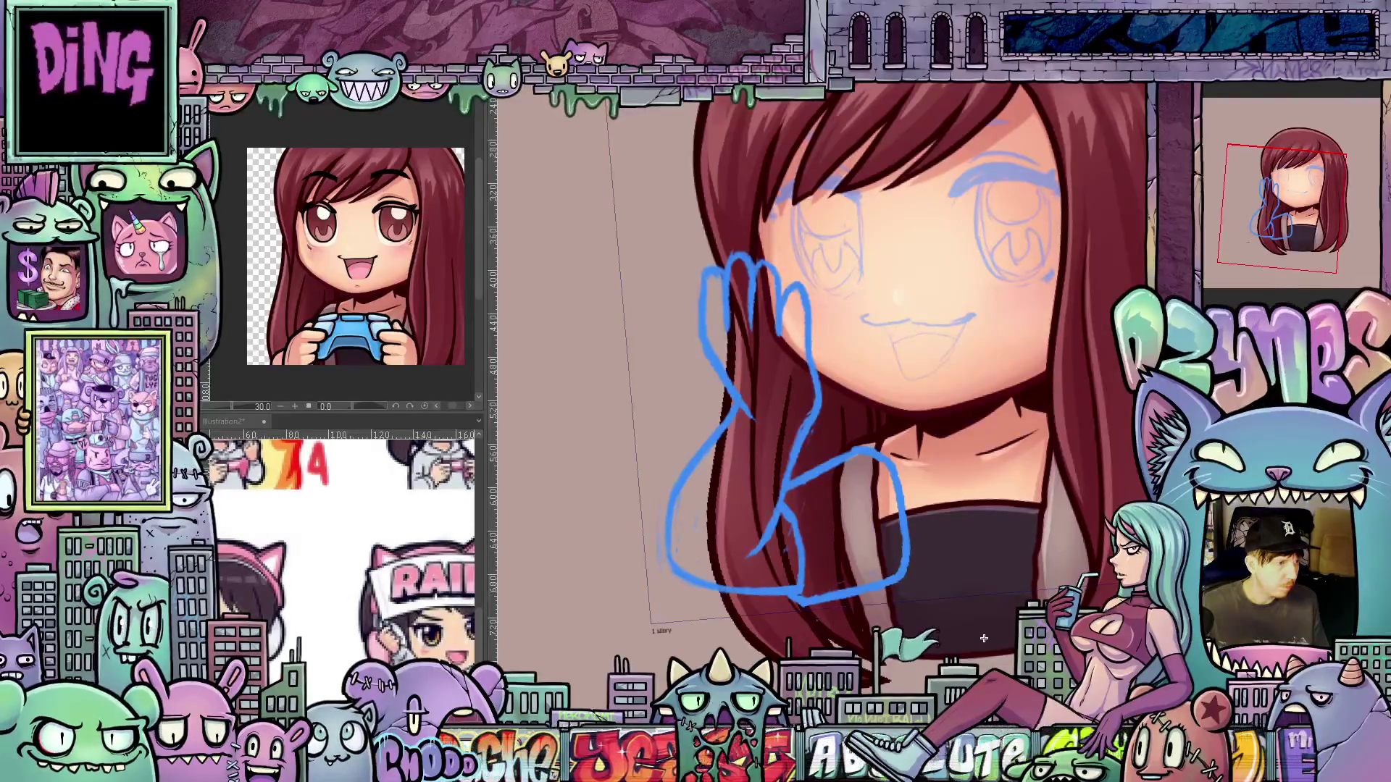
pyautogui.hotkey('ctrl', 'z')
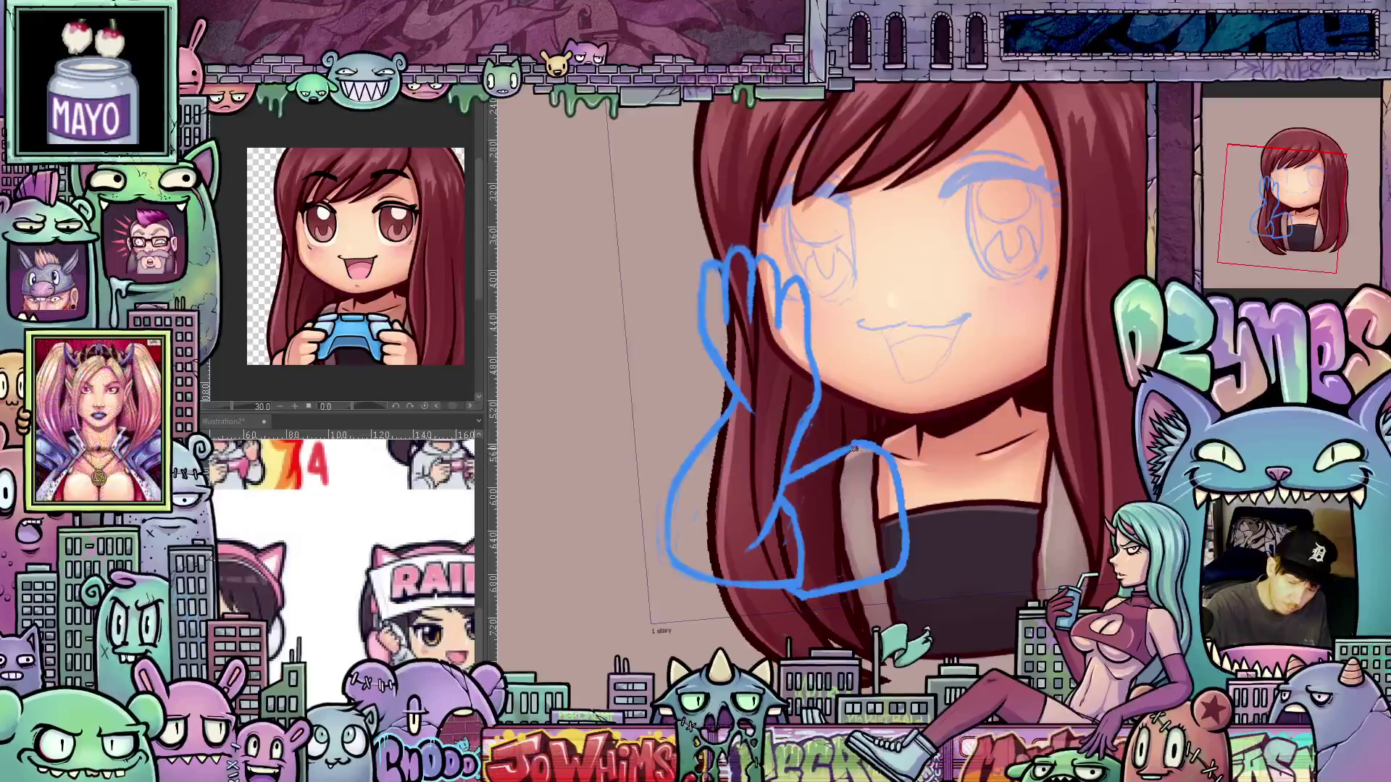
pyautogui.moveTo(854, 450); pyautogui.dragTo(898, 551)
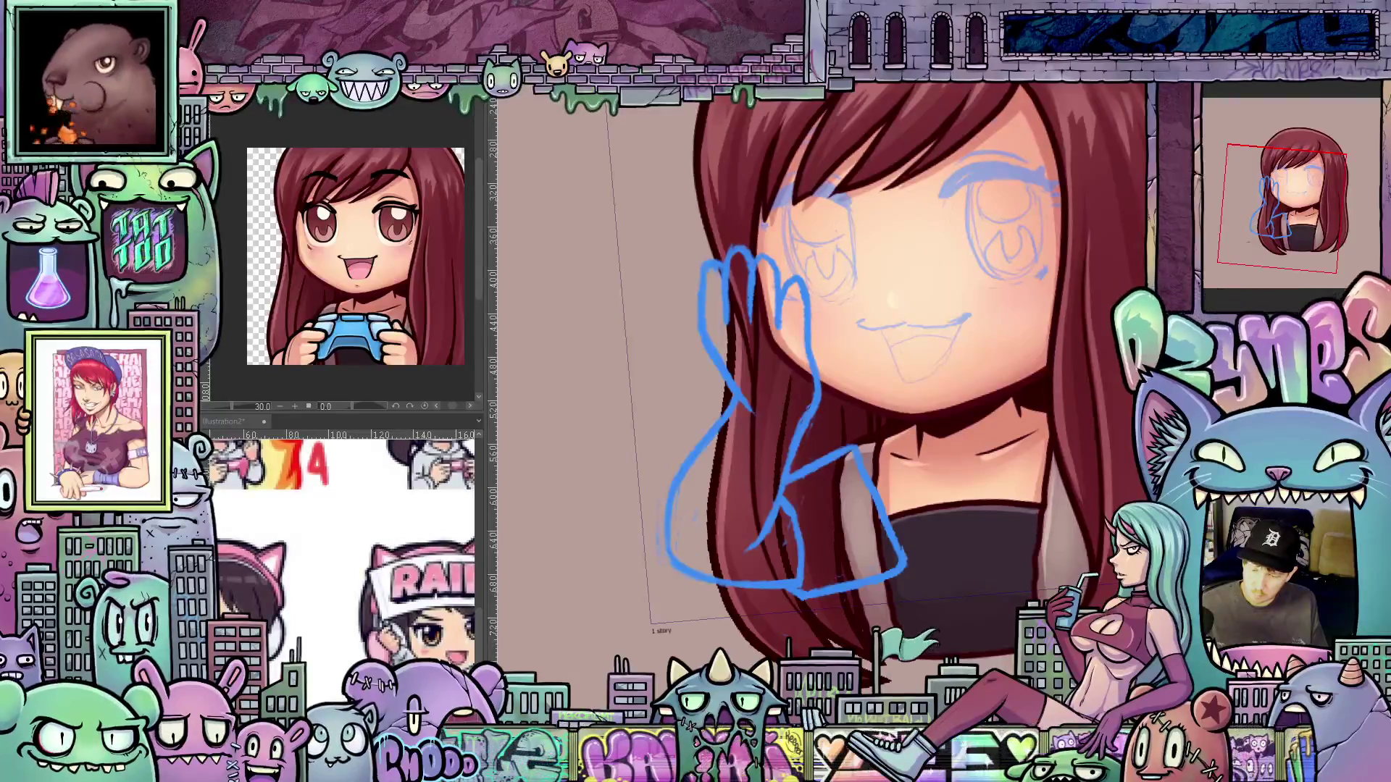
pyautogui.scroll(1, 878, 541)
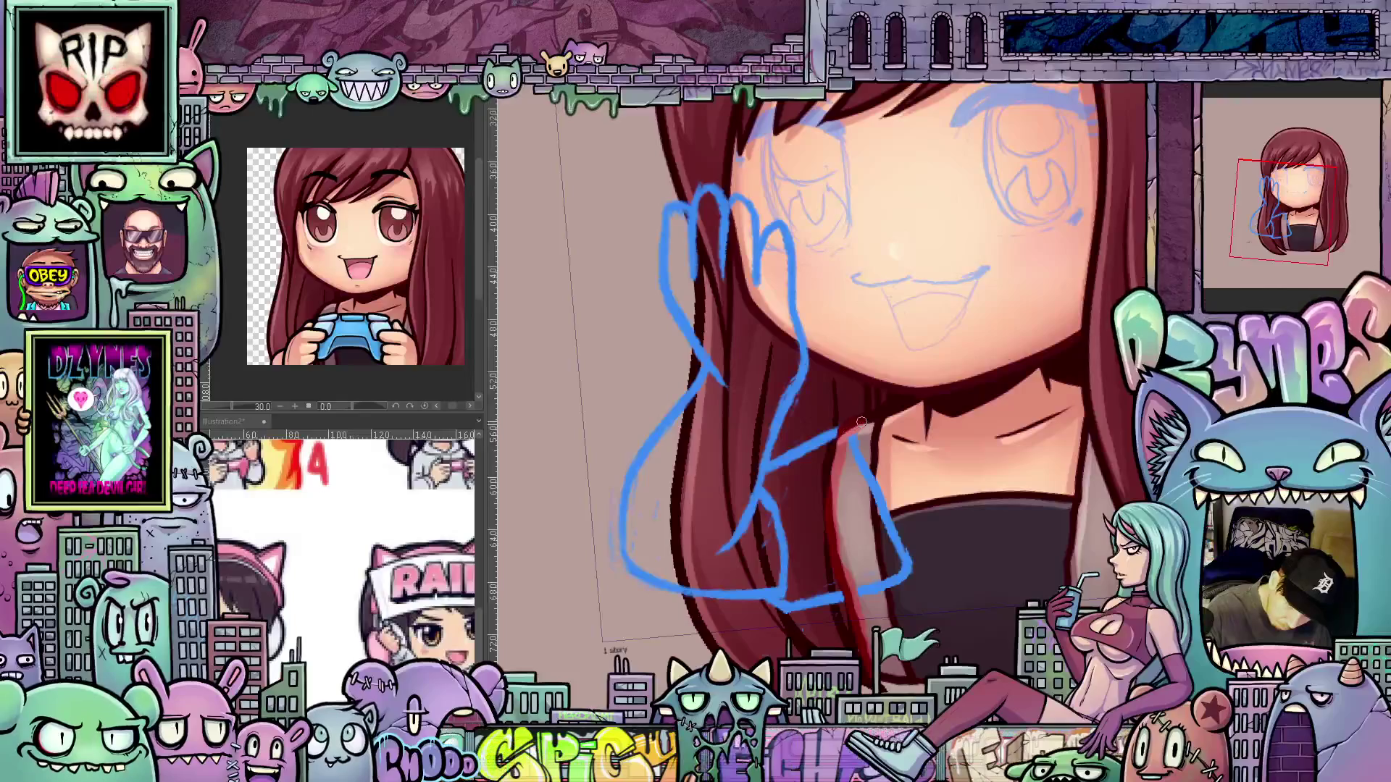
# Extend the red neckline, repaint the shirt red, and erase the blue sketch line over it
pyautogui.moveTo(893, 418); pyautogui.dragTo(913, 438)
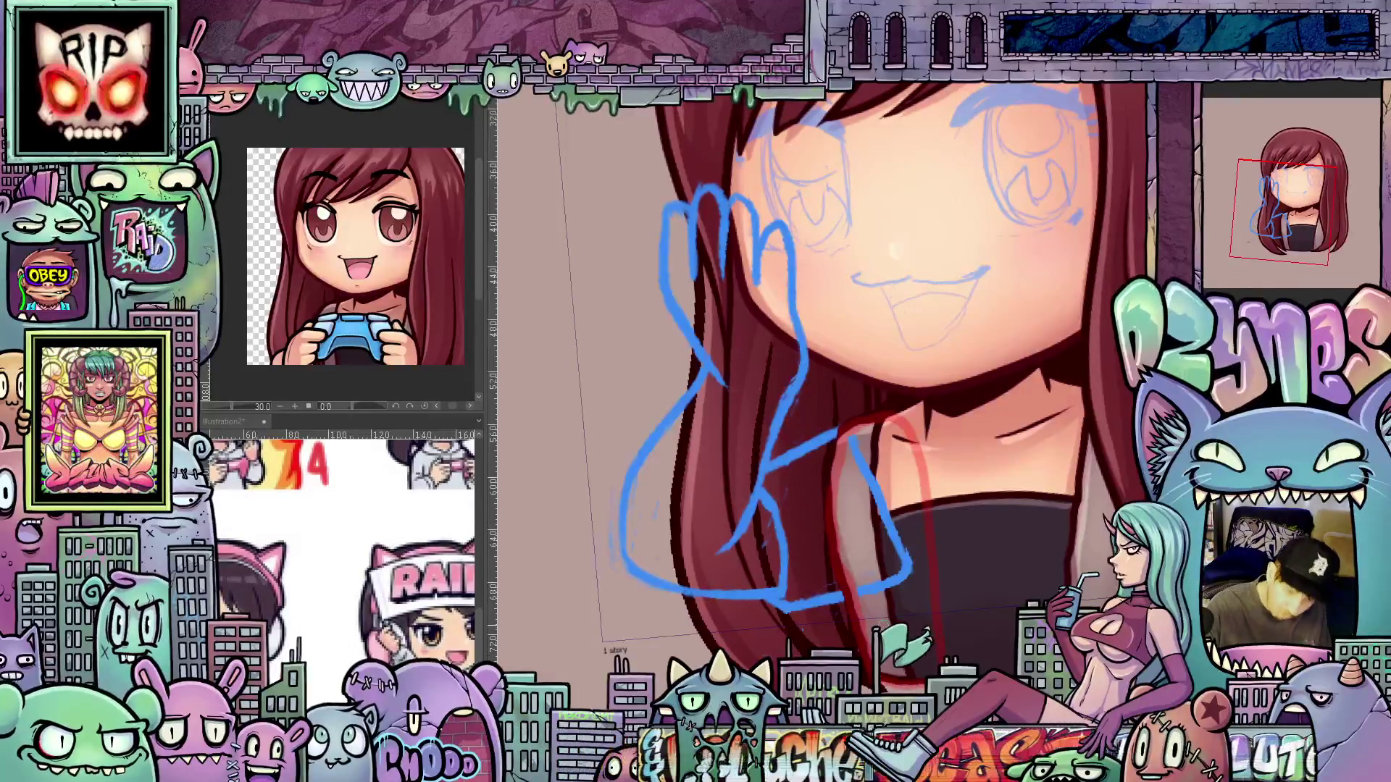
pyautogui.click(978, 550)
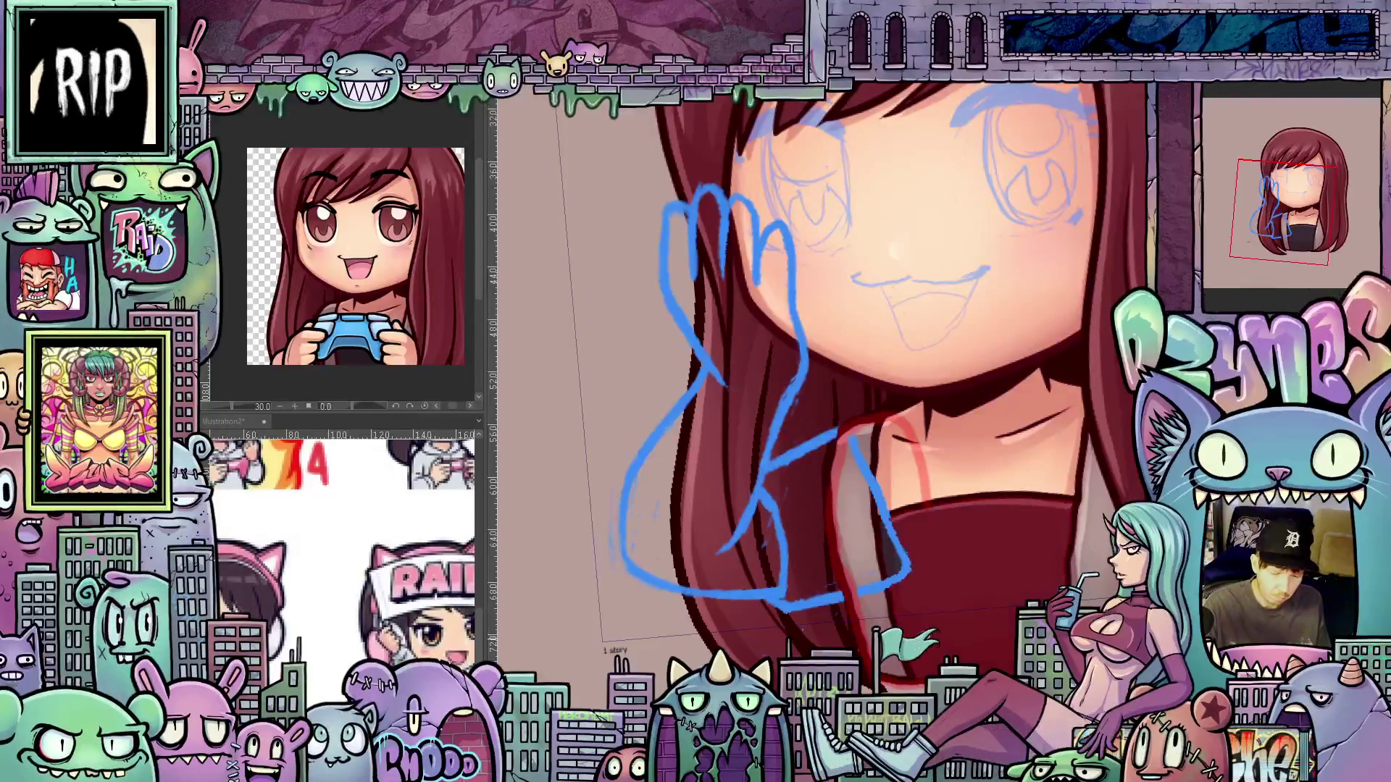
pyautogui.hotkey('ctrl', 'z')
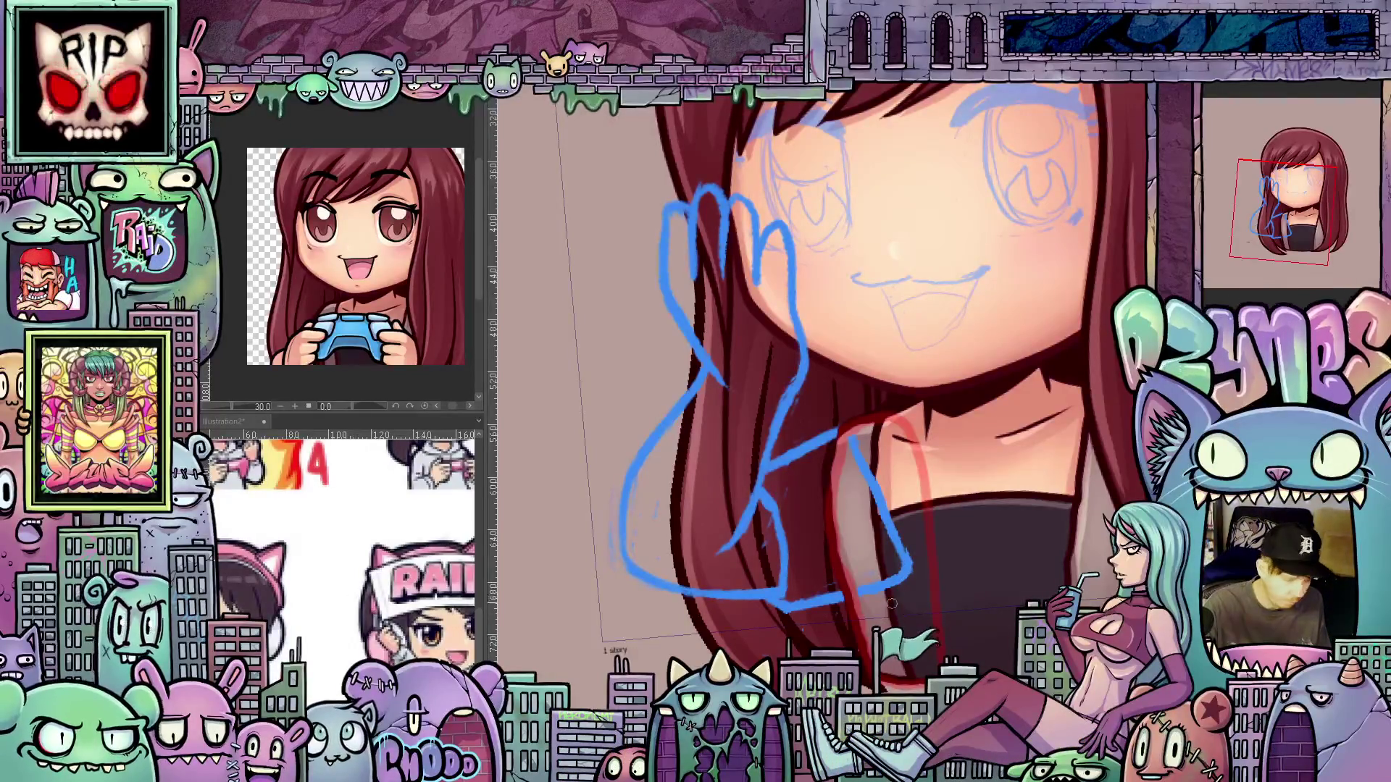
pyautogui.moveTo(861, 560); pyautogui.dragTo(881, 595)
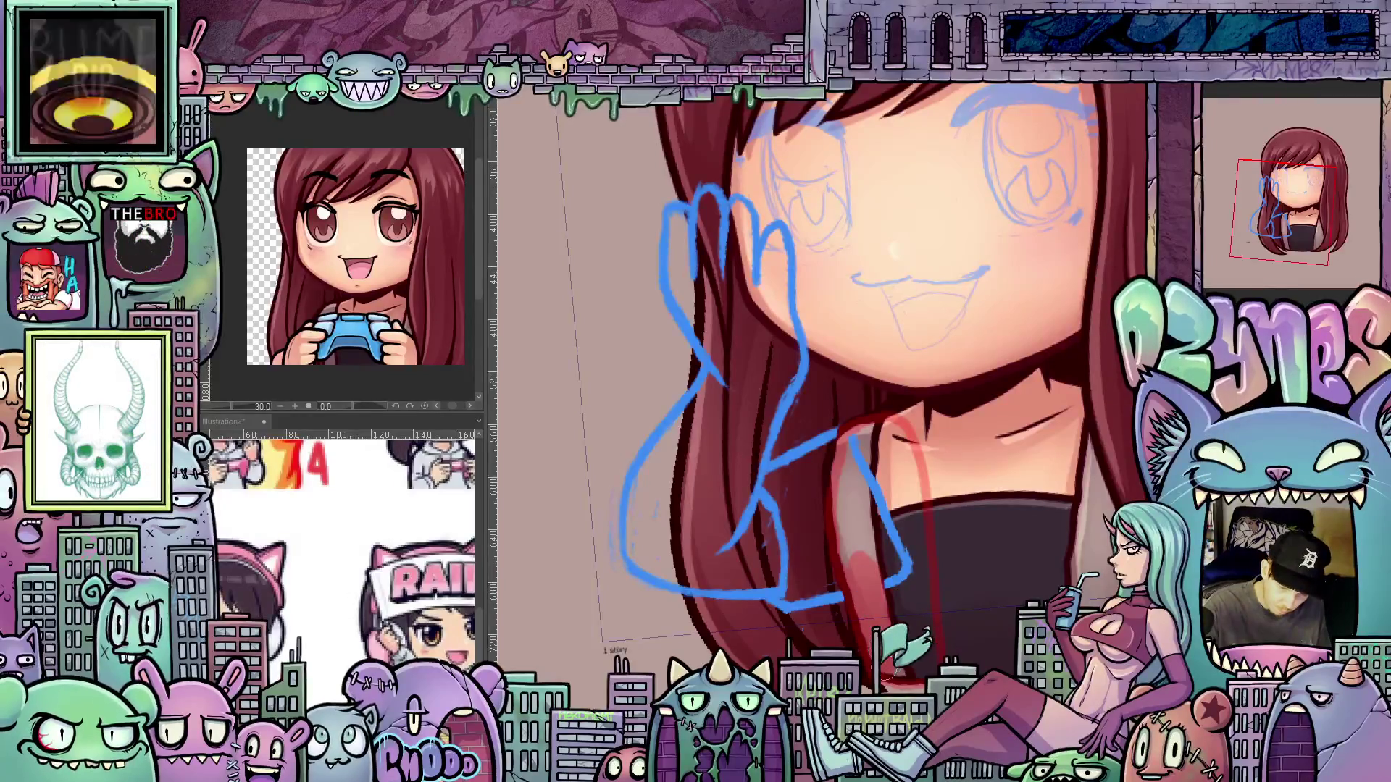
pyautogui.moveTo(902, 507); pyautogui.dragTo(912, 602)
pyautogui.moveTo(882, 507)
pyautogui.mouseDown()
pyautogui.moveTo(847, 536)
pyautogui.moveTo(866, 482)
pyautogui.moveTo(915, 536)
pyautogui.mouseUp()
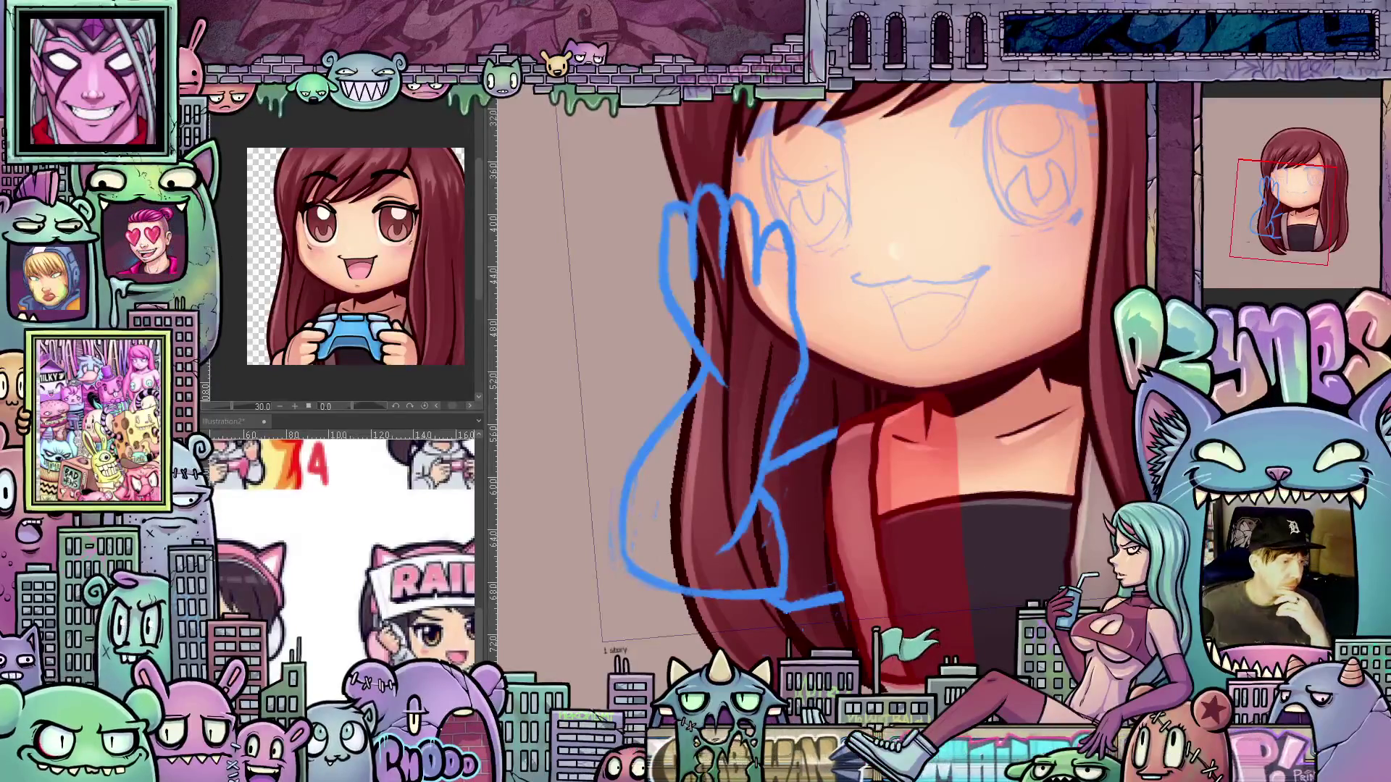
# Hide the red jacket colour and shift the face sketch slightly right
pyautogui.hotkey('ctrl', 'd')
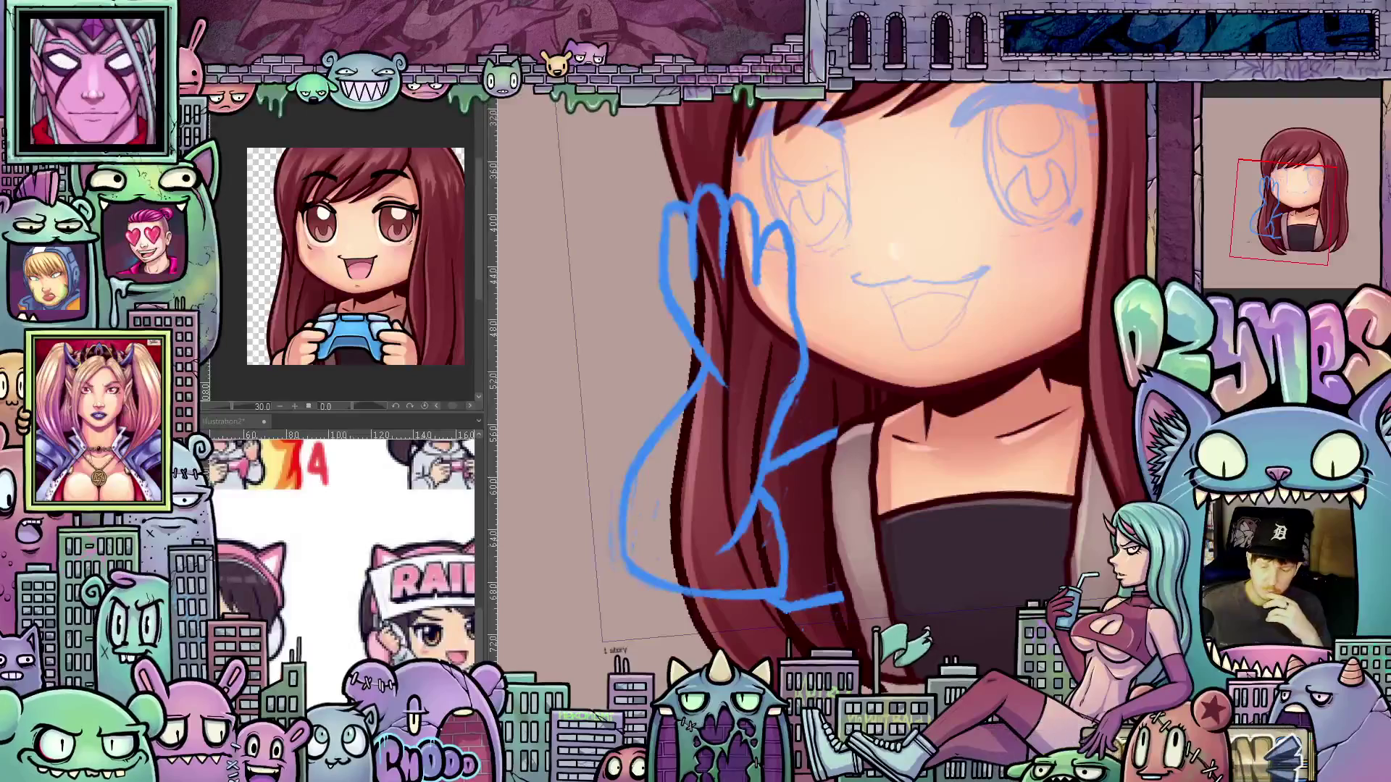
pyautogui.hotkey('ctrl', 'z')
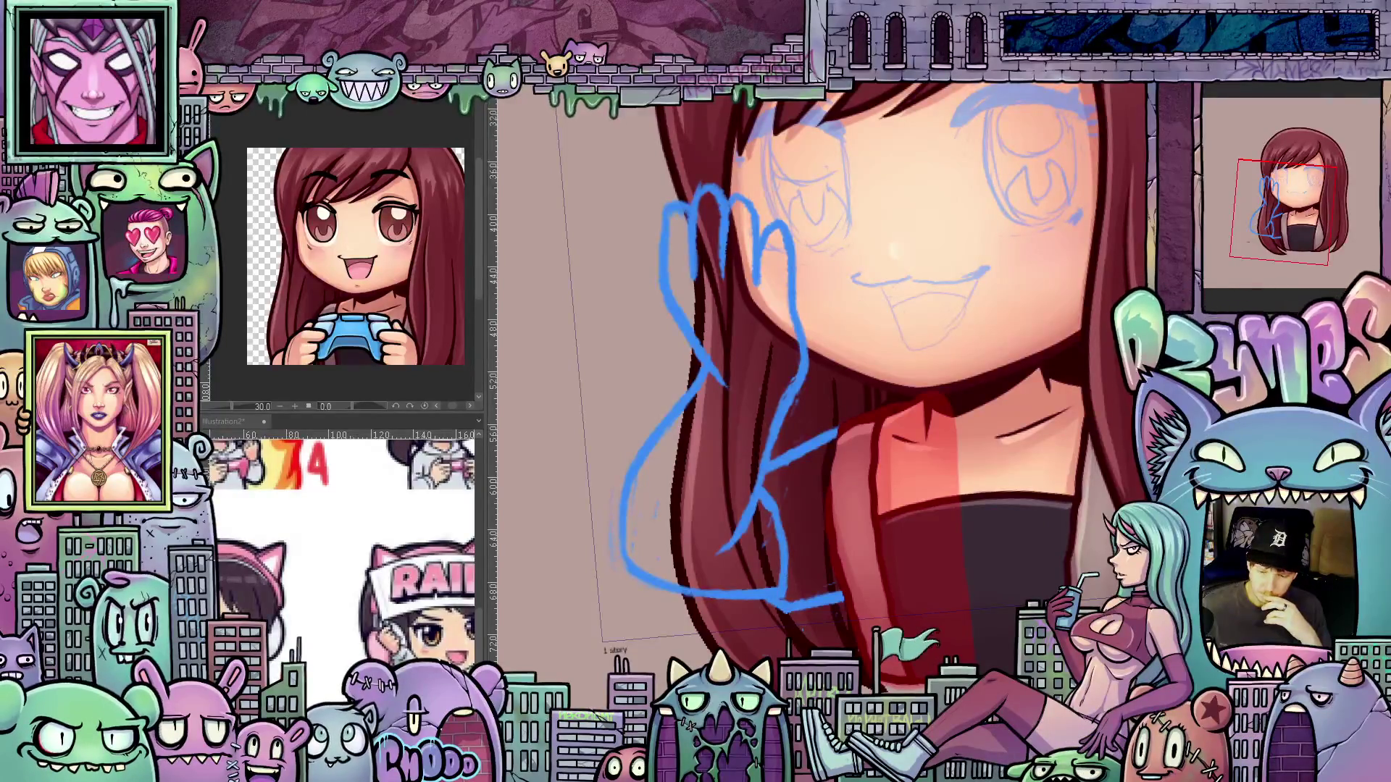
pyautogui.hotkey('ctrl', 'd')
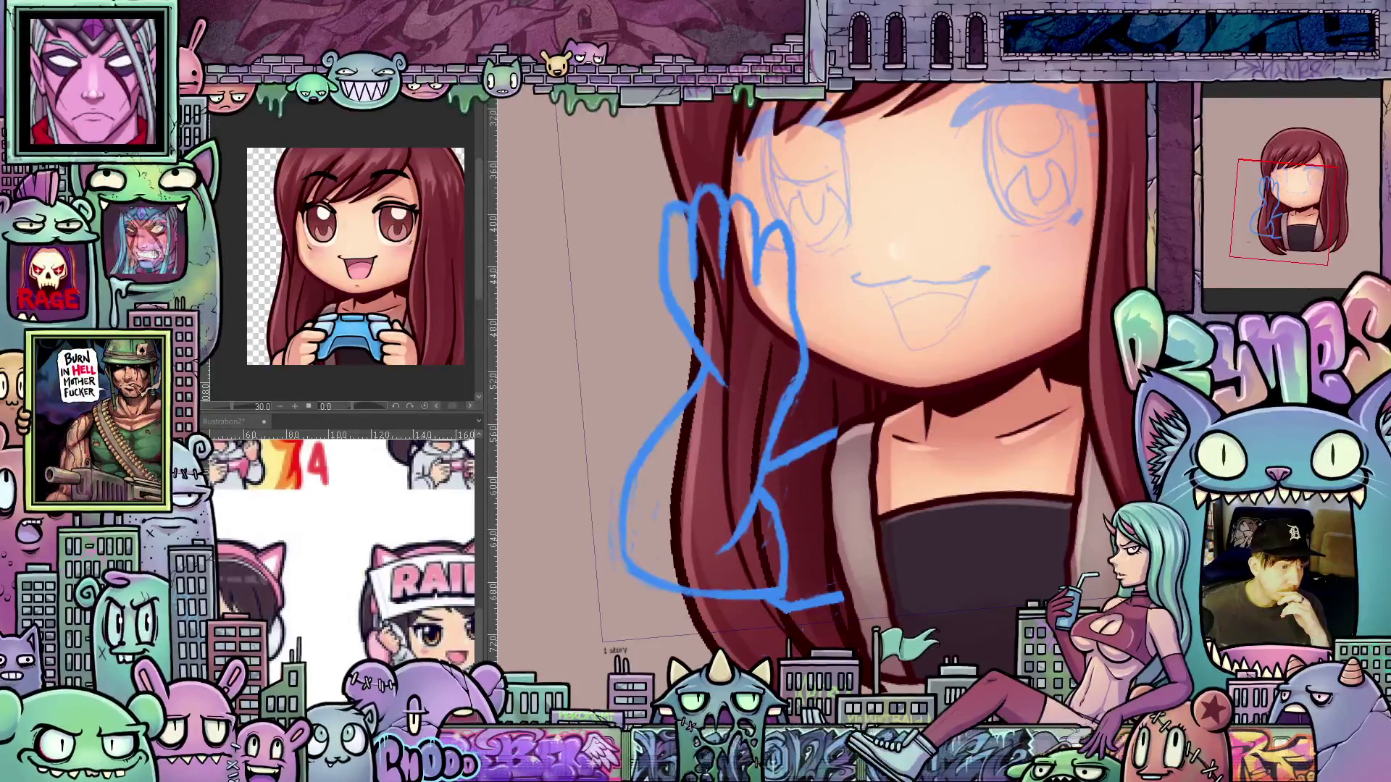
pyautogui.moveTo(898, 246); pyautogui.dragTo(905, 242)
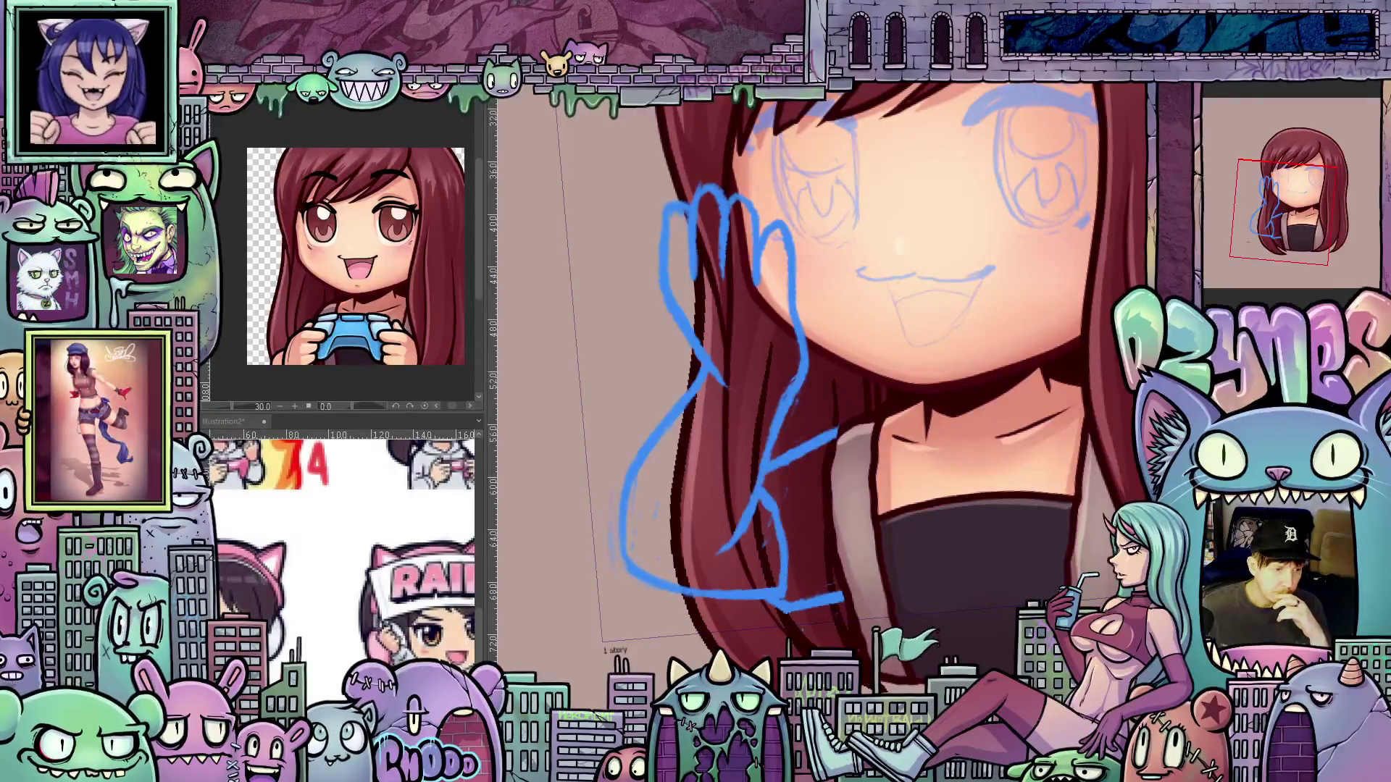
pyautogui.hotkey('ctrl', 't')
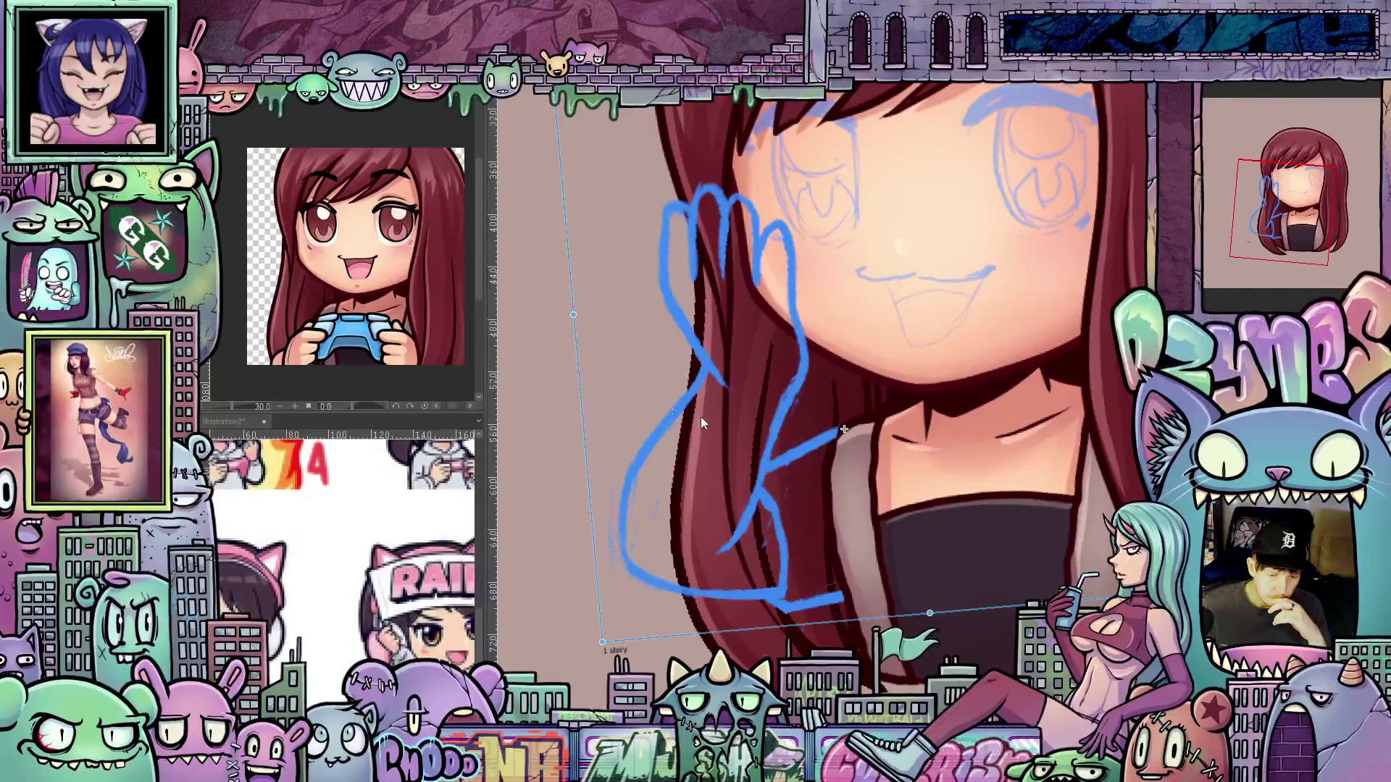
# Try a new rotation of the whole sketch, then revert it so the hand stays upright
pyautogui.moveTo(583, 427); pyautogui.dragTo(558, 433)
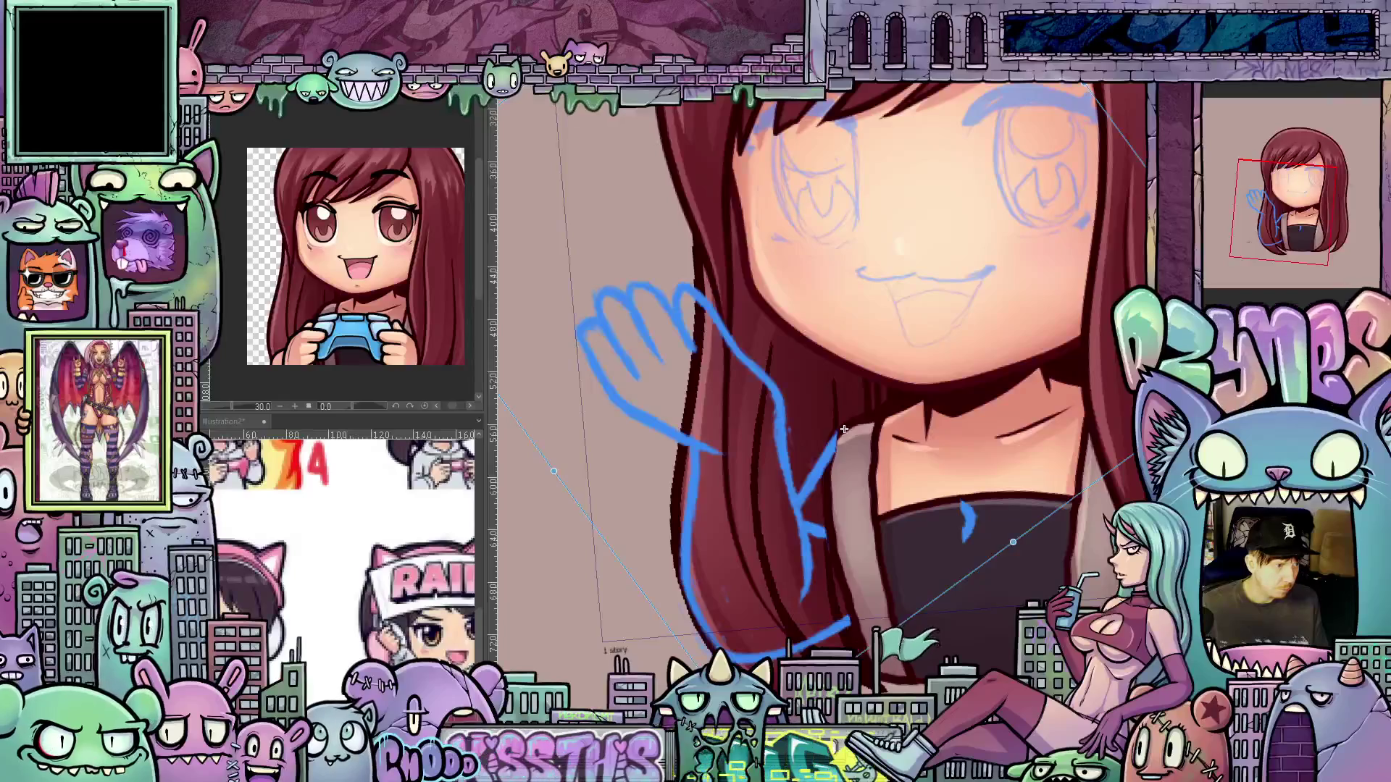
pyautogui.hotkey('ctrl', 'z')
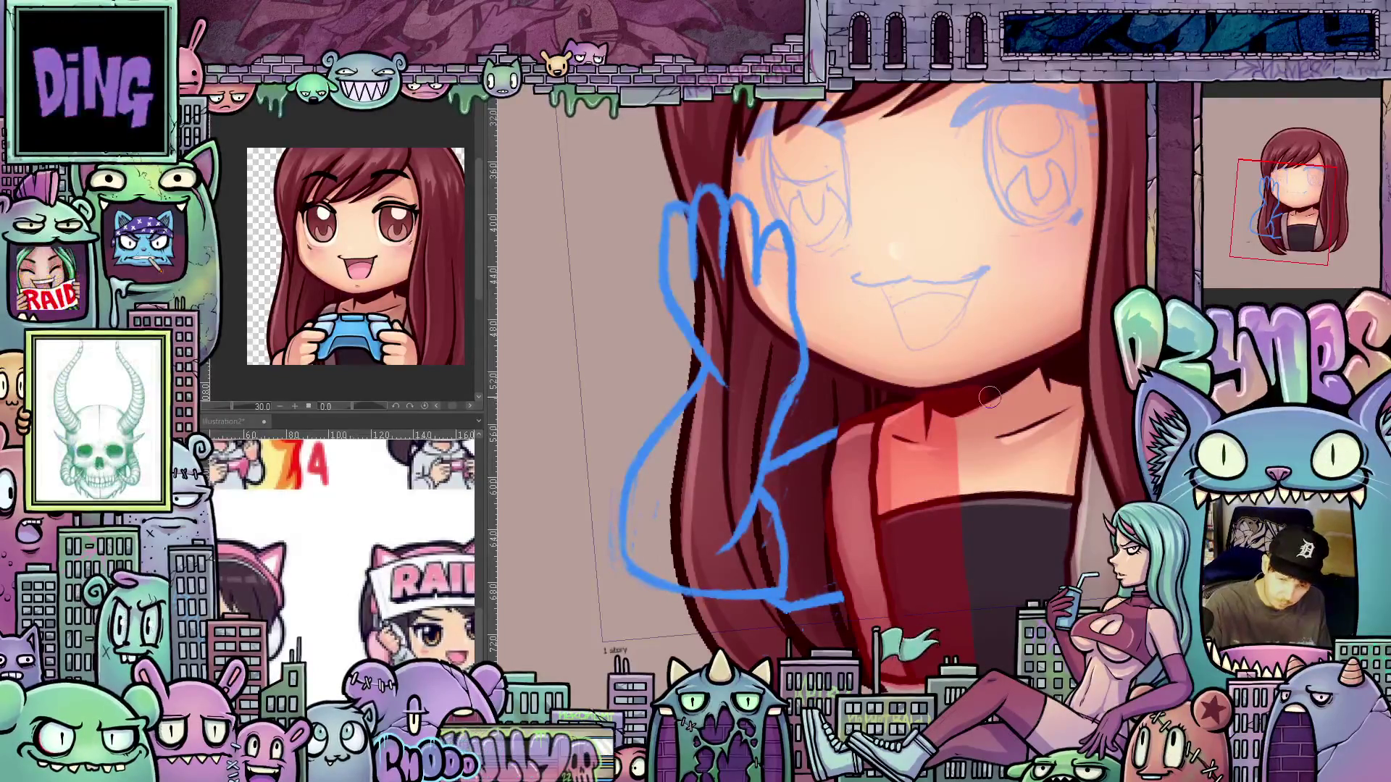
# Paint two dark red strokes down the shirt to even out its lighter patch
pyautogui.moveTo(1034, 398); pyautogui.dragTo(1044, 499)
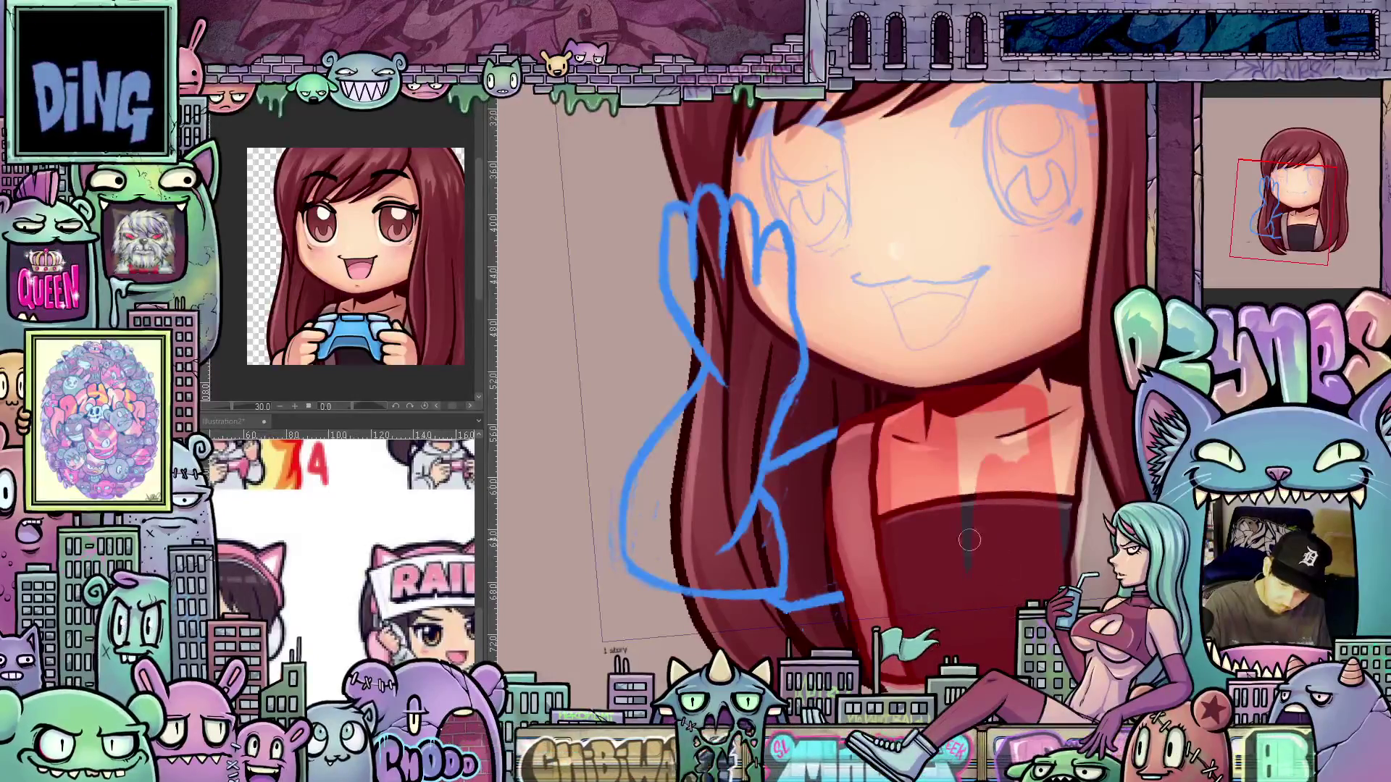
pyautogui.moveTo(1004, 413); pyautogui.dragTo(1008, 475)
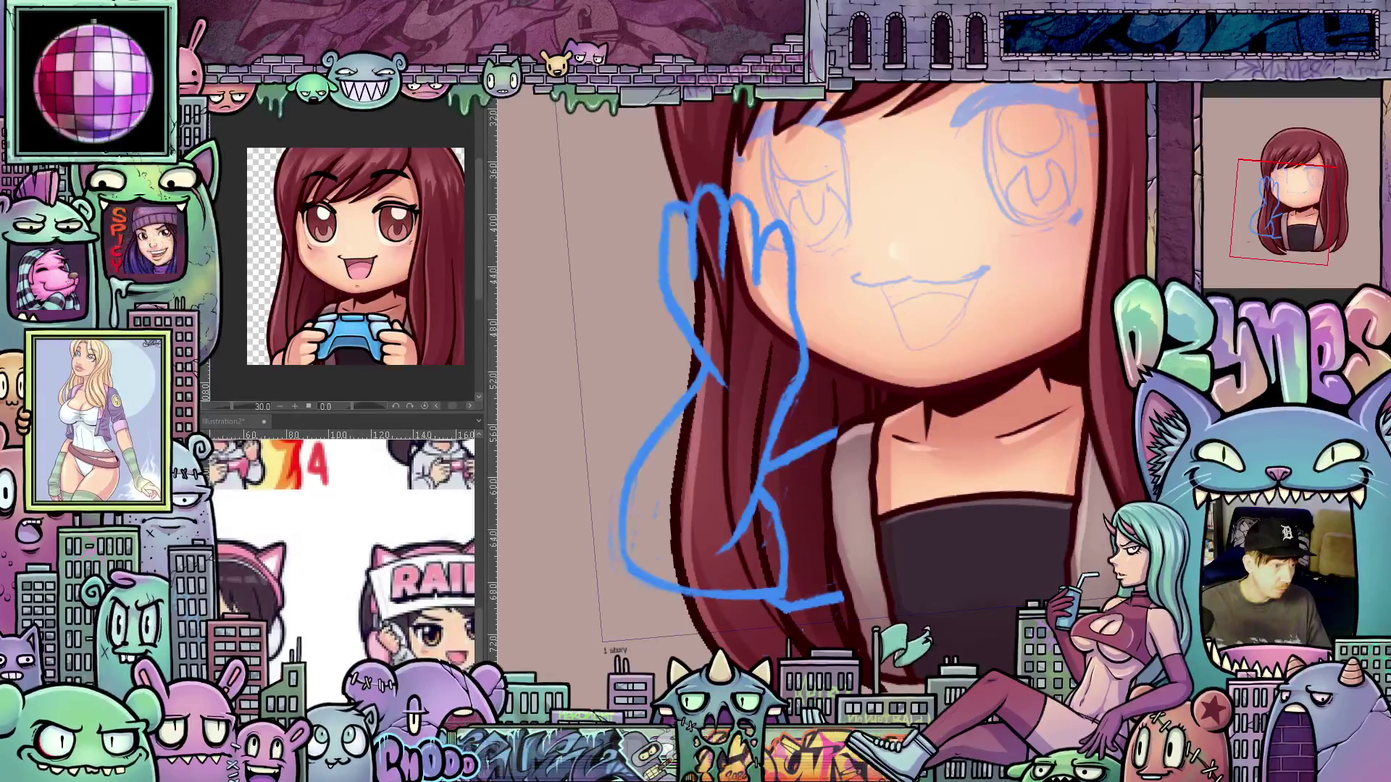
pyautogui.hotkey('ctrl', 'z')
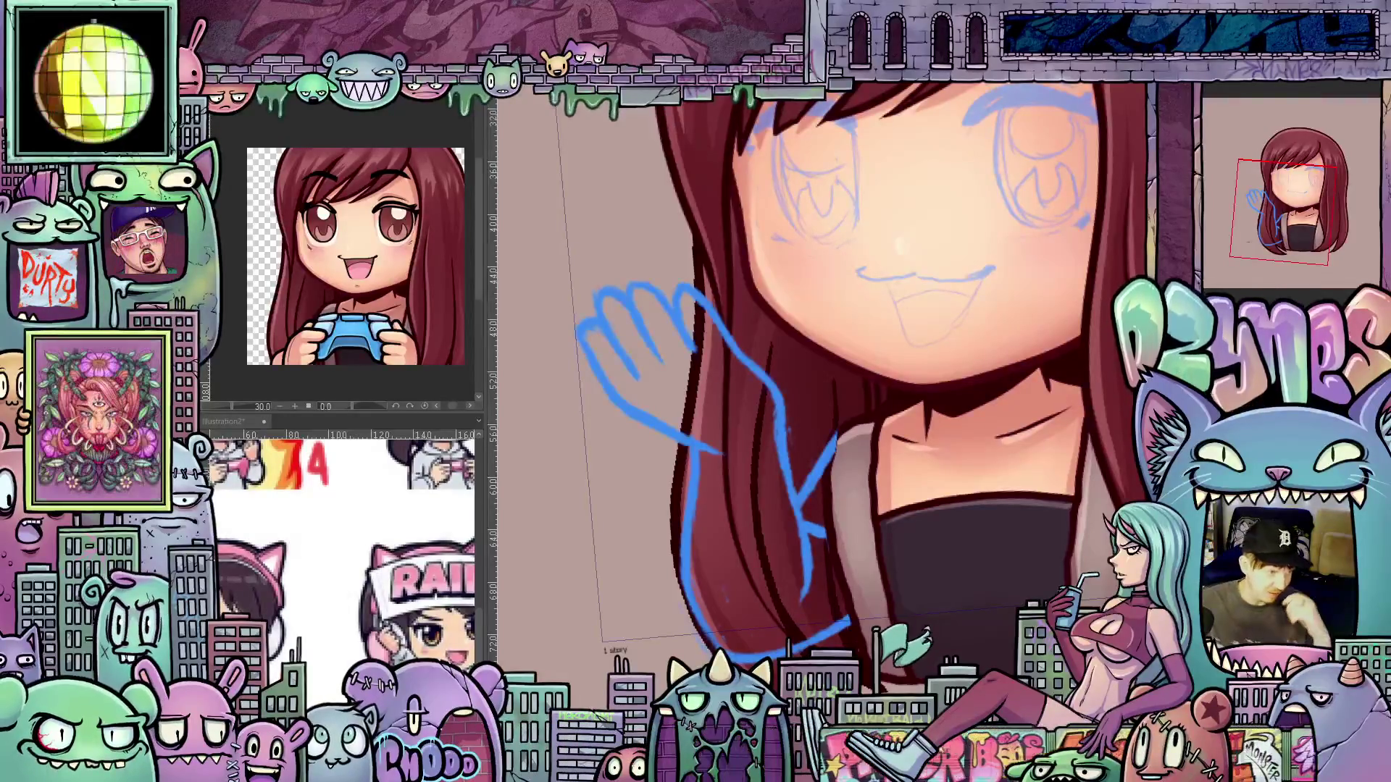
pyautogui.click(942, 521)
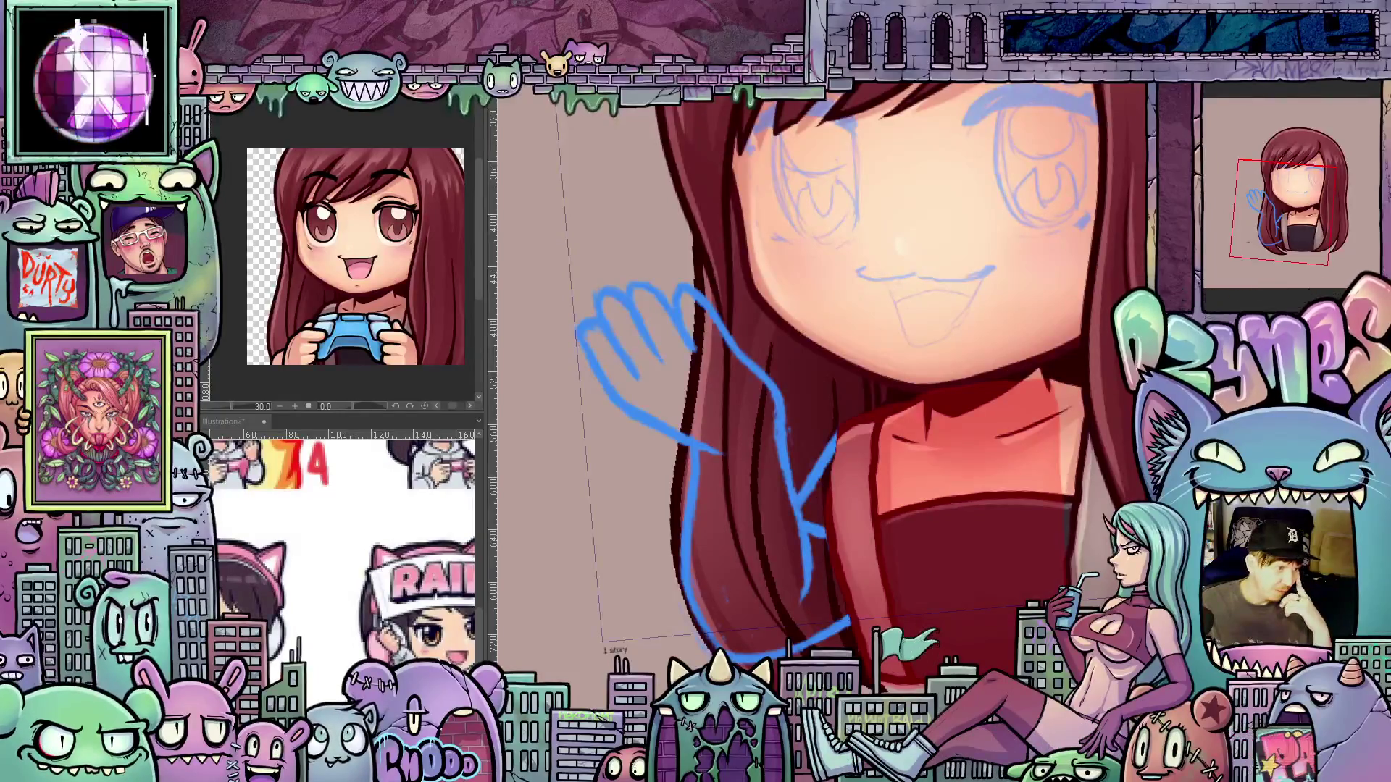
pyautogui.hotkey('ctrl', 'z')
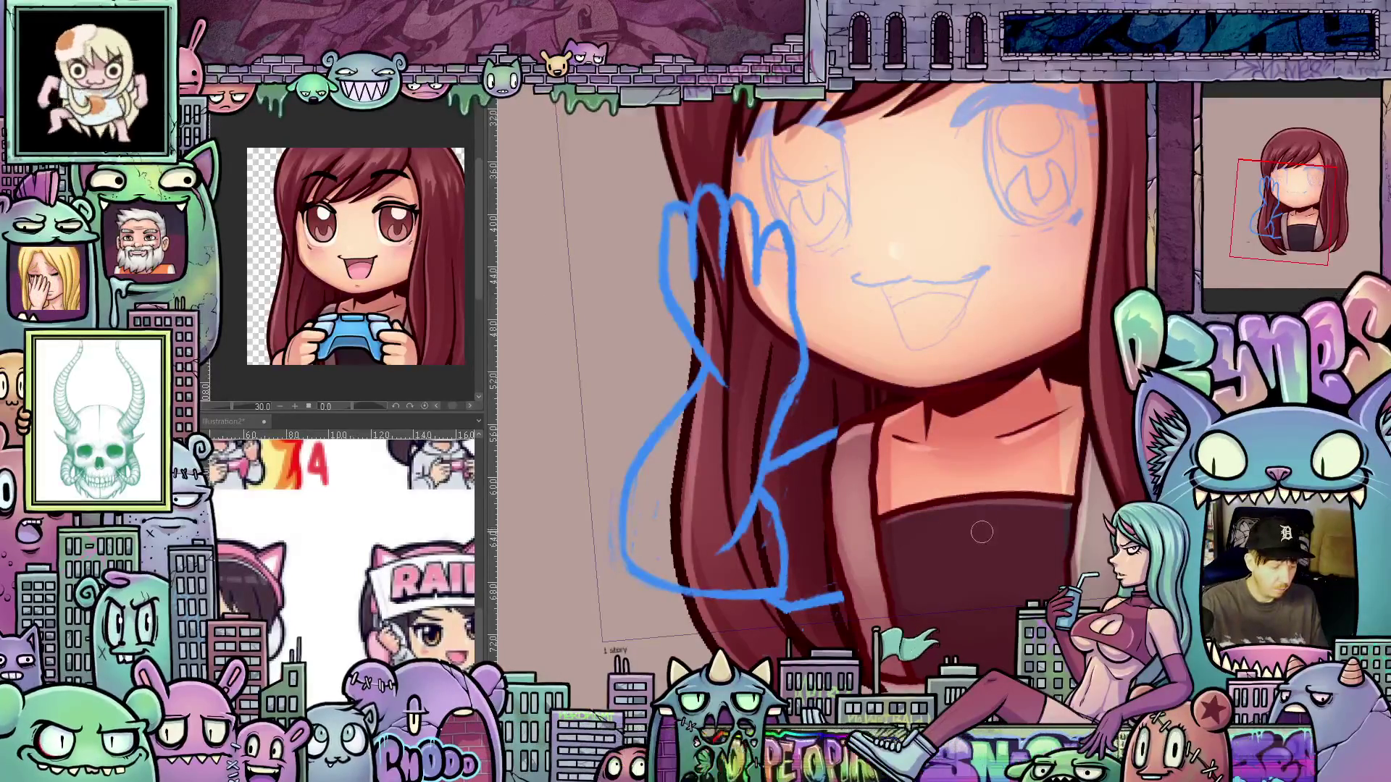
pyautogui.moveTo(1001, 560); pyautogui.dragTo(935, 568)
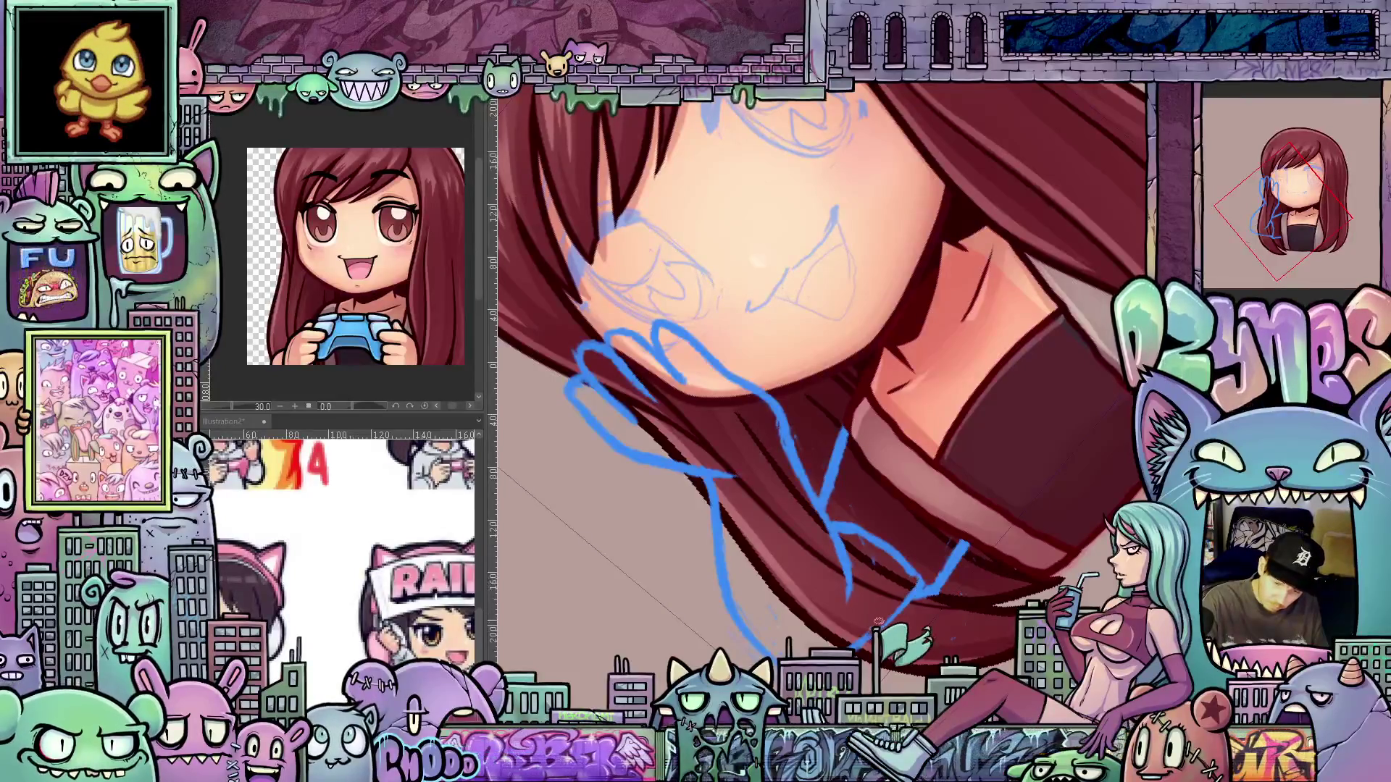
pyautogui.moveTo(948, 545); pyautogui.dragTo(926, 578)
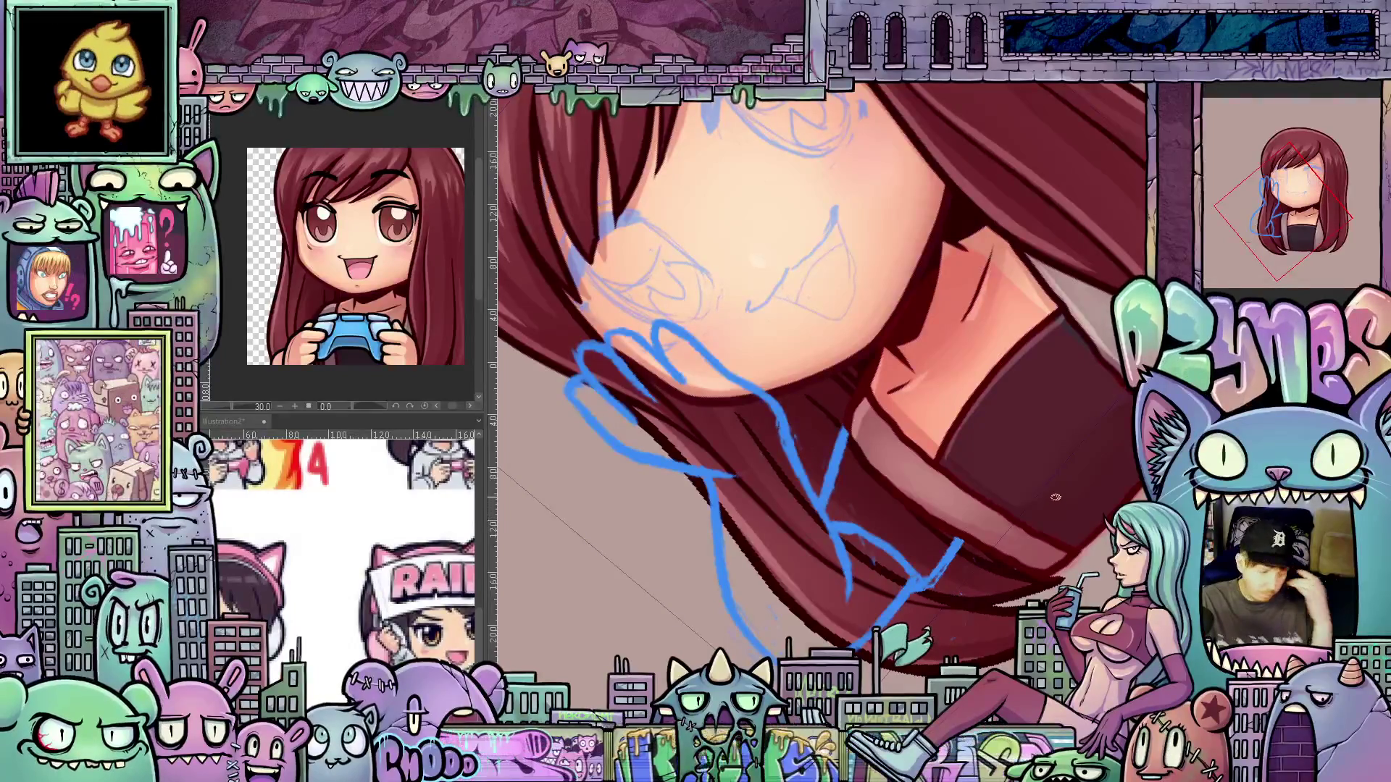
pyautogui.hotkey('ctrl', '@')
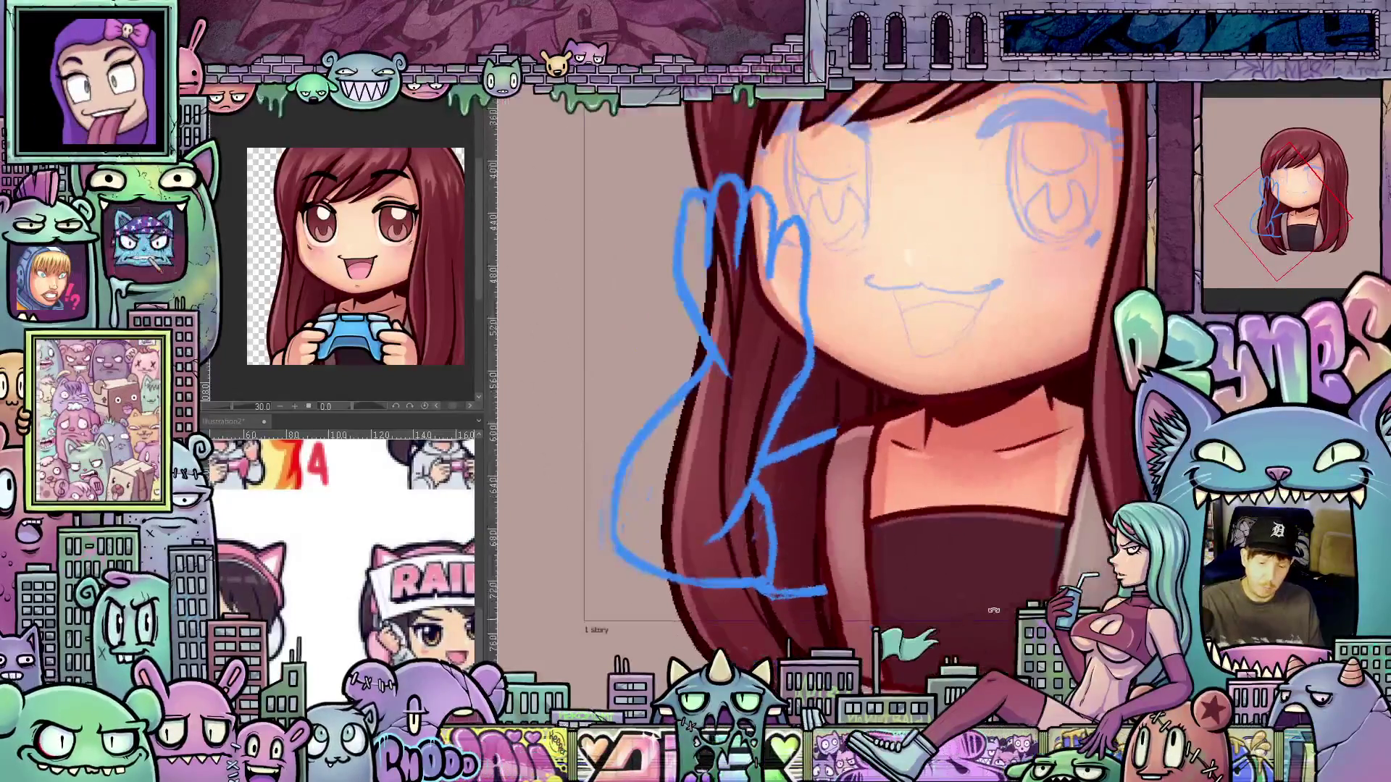
pyautogui.moveTo(1024, 584); pyautogui.dragTo(1026, 599)
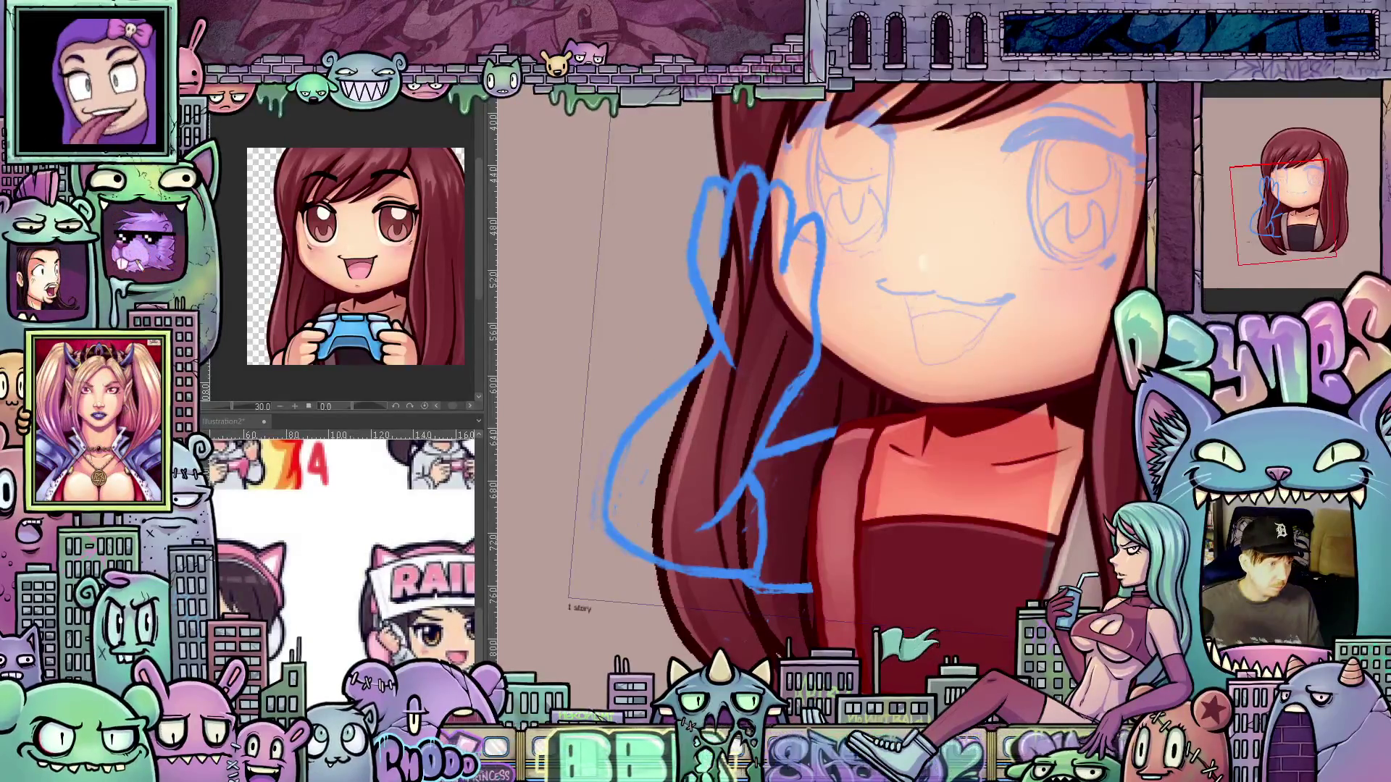
pyautogui.hotkey('ctrl', 'z')
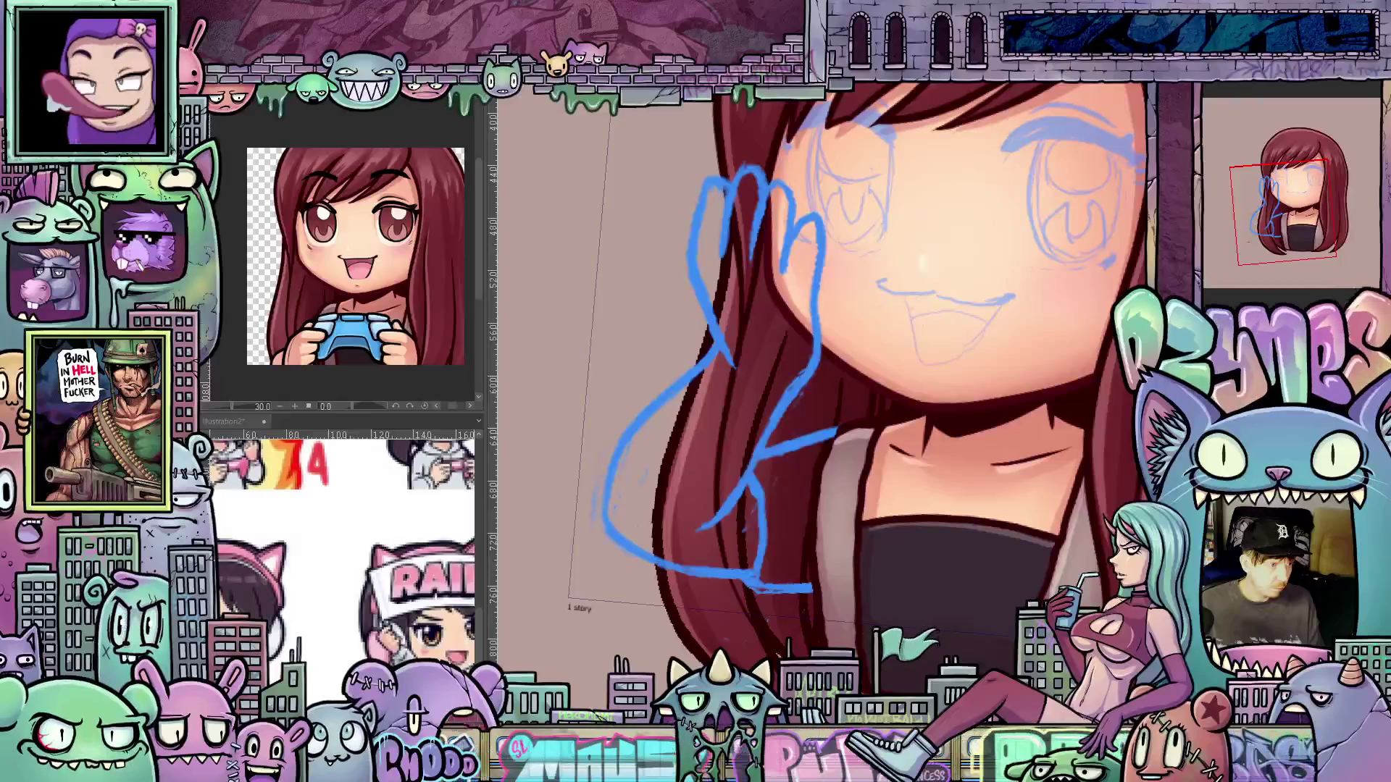
# Restore the red neck and shirt tint, then rotate the hand sketch outward into an open wave
pyautogui.hotkey('ctrl', 'z')
pyautogui.hotkey('ctrl', 'y')
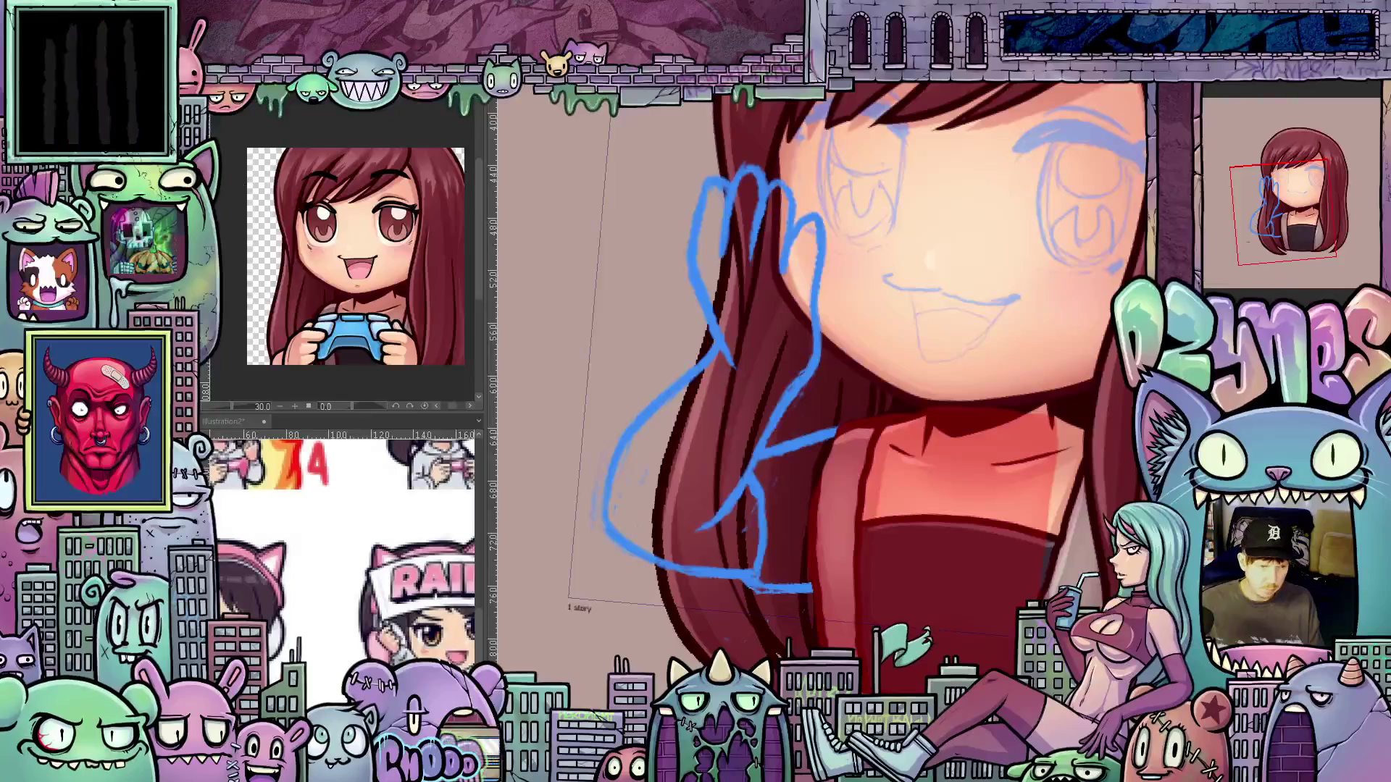
pyautogui.hotkey('ctrl', 't')
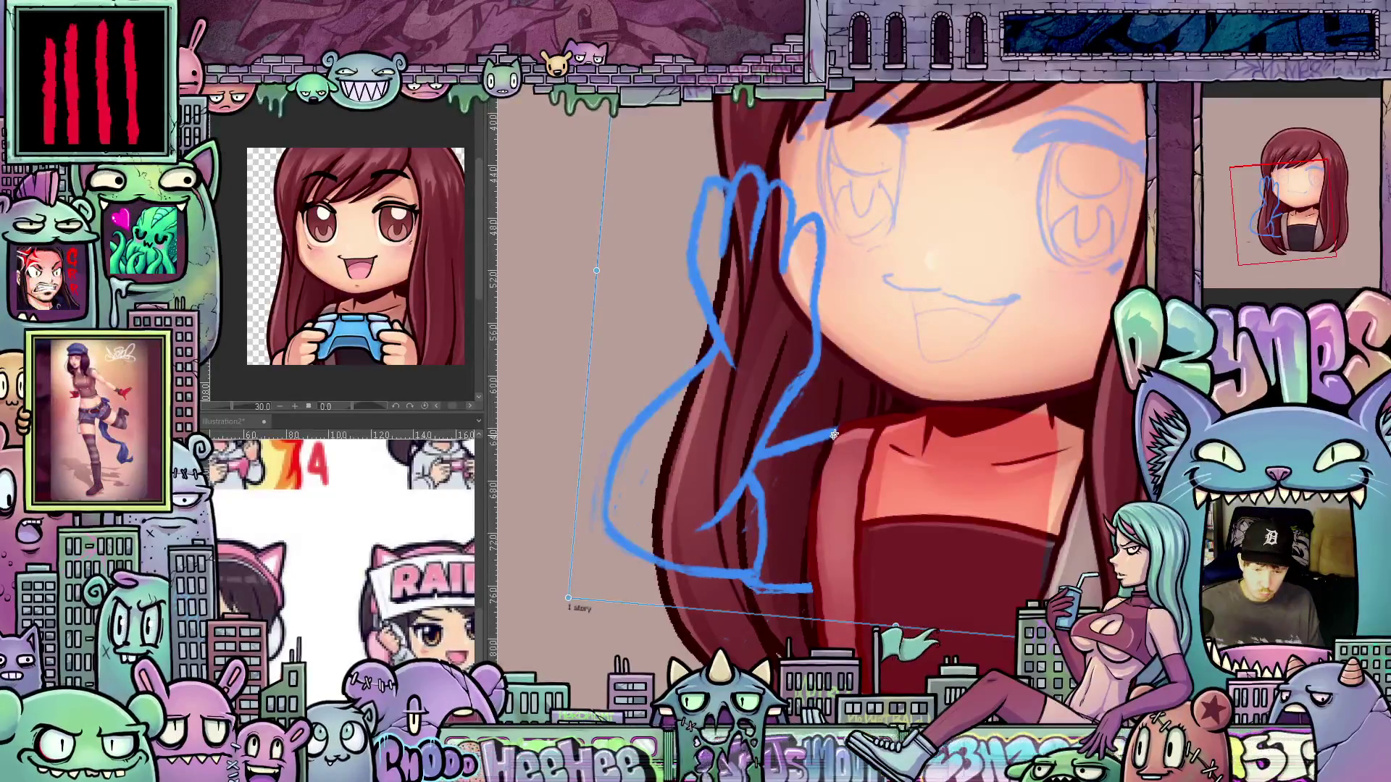
pyautogui.moveTo(566, 311)
pyautogui.mouseDown()
pyautogui.moveTo(587, 458)
pyautogui.moveTo(595, 427)
pyautogui.mouseUp()
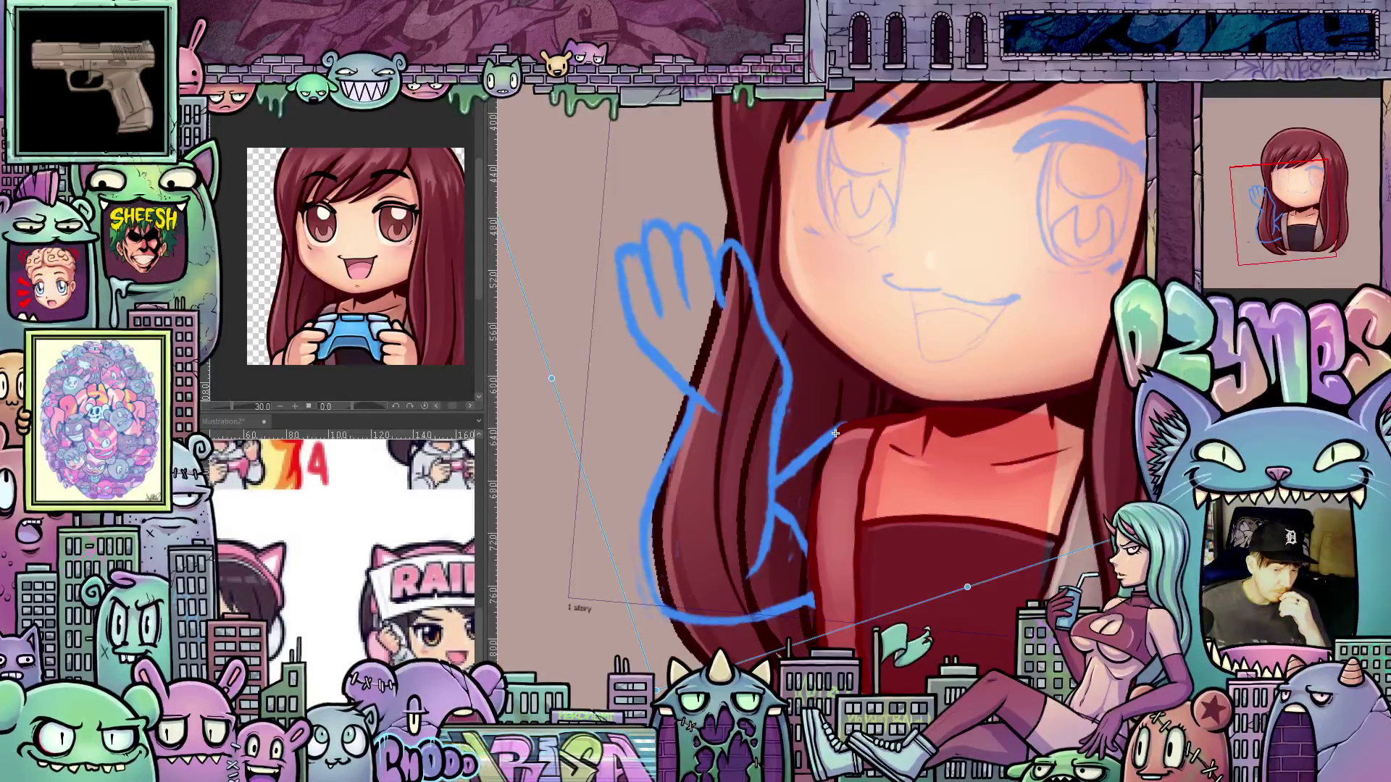
pyautogui.moveTo(836, 433); pyautogui.dragTo(843, 428)
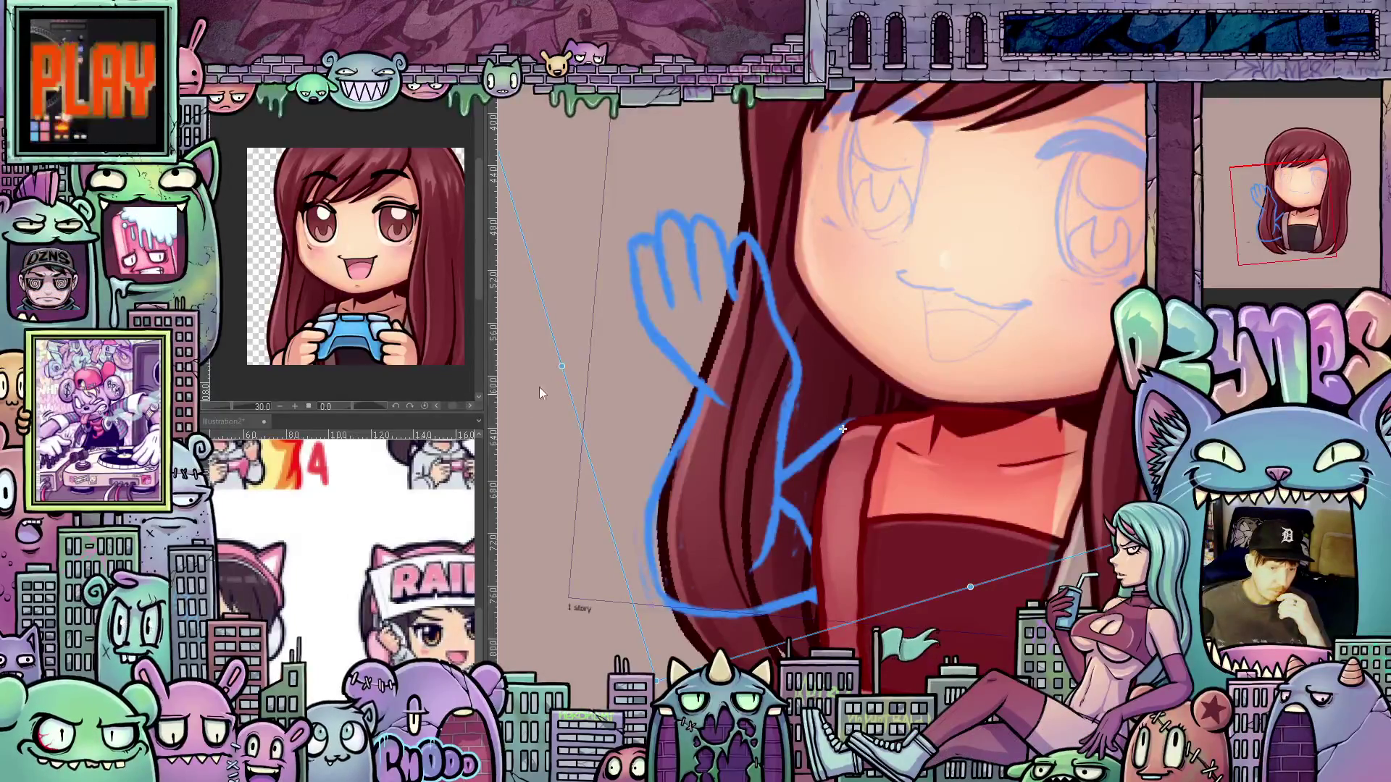
pyautogui.hotkey('ctrl', 'z')
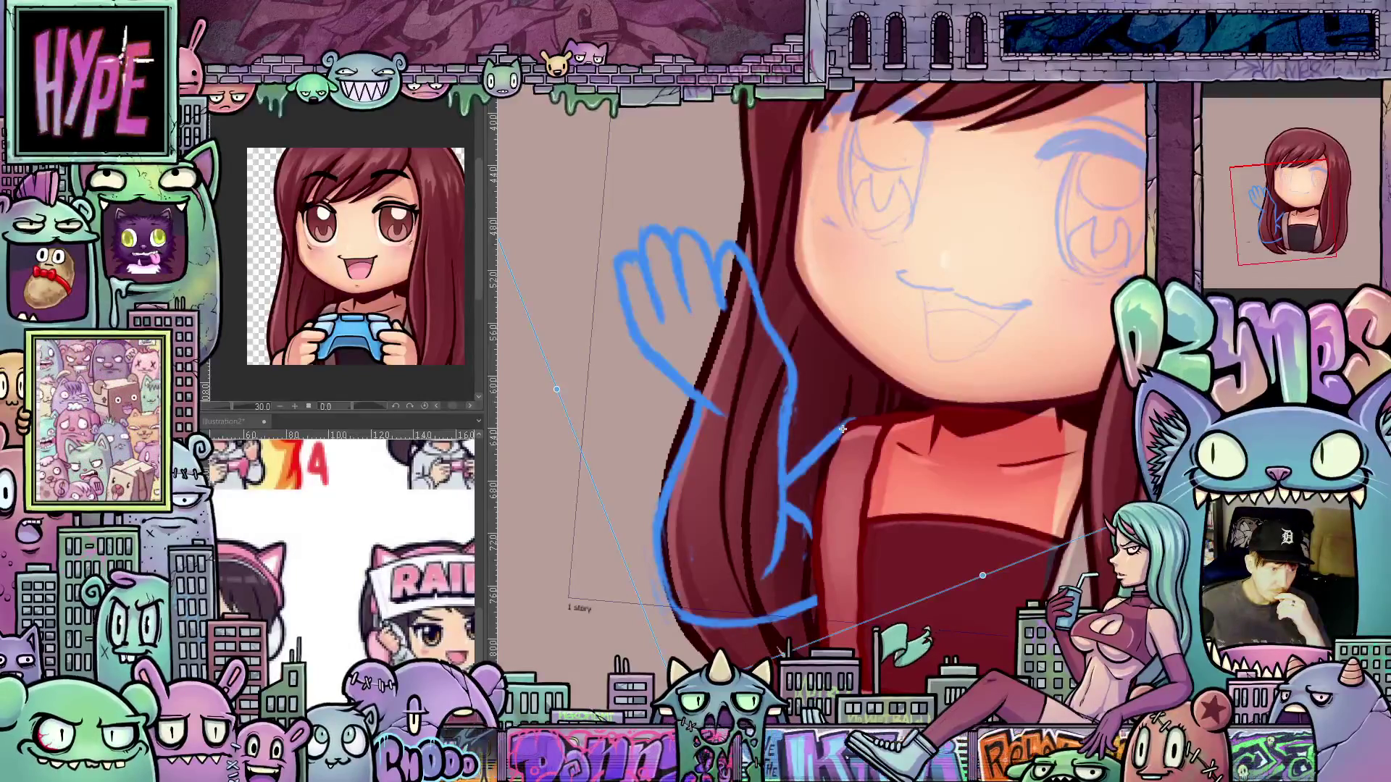
pyautogui.hotkey('ctrl', 'z')
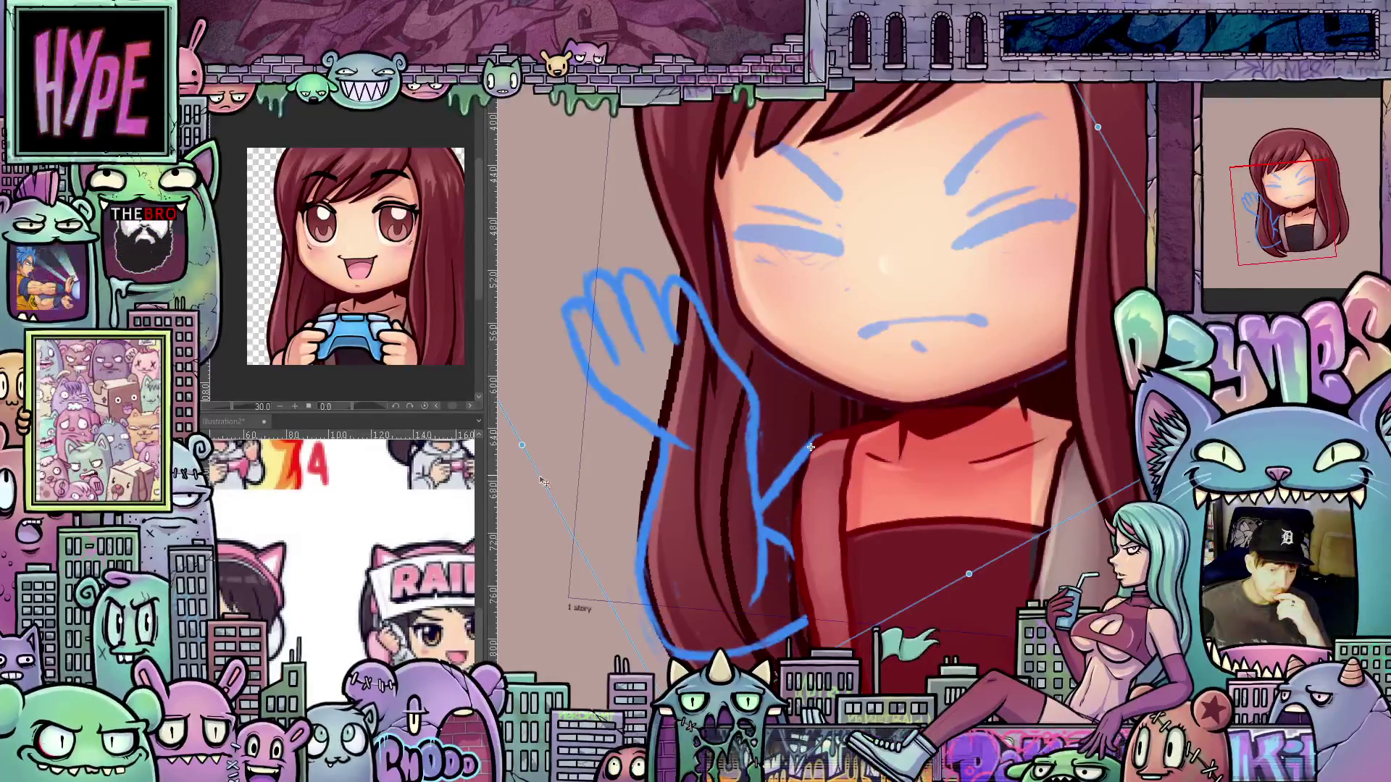
# Cancel the hand rotation and bring back the smiling, open-eyed face sketch
pyautogui.moveTo(538, 493)
pyautogui.mouseDown()
pyautogui.moveTo(574, 380)
pyautogui.moveTo(629, 337)
pyautogui.mouseUp()
pyautogui.press('space')
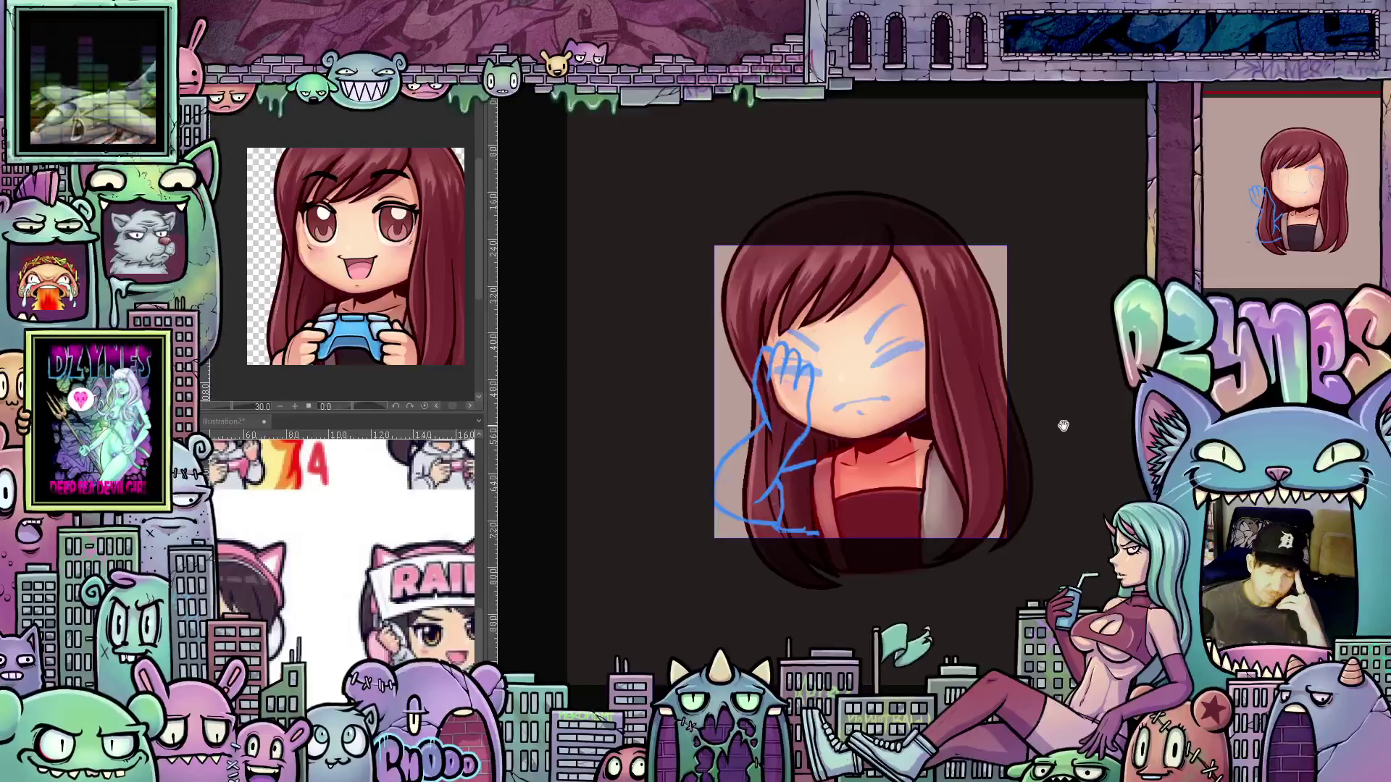
pyautogui.scroll(-4, 1079, 413)
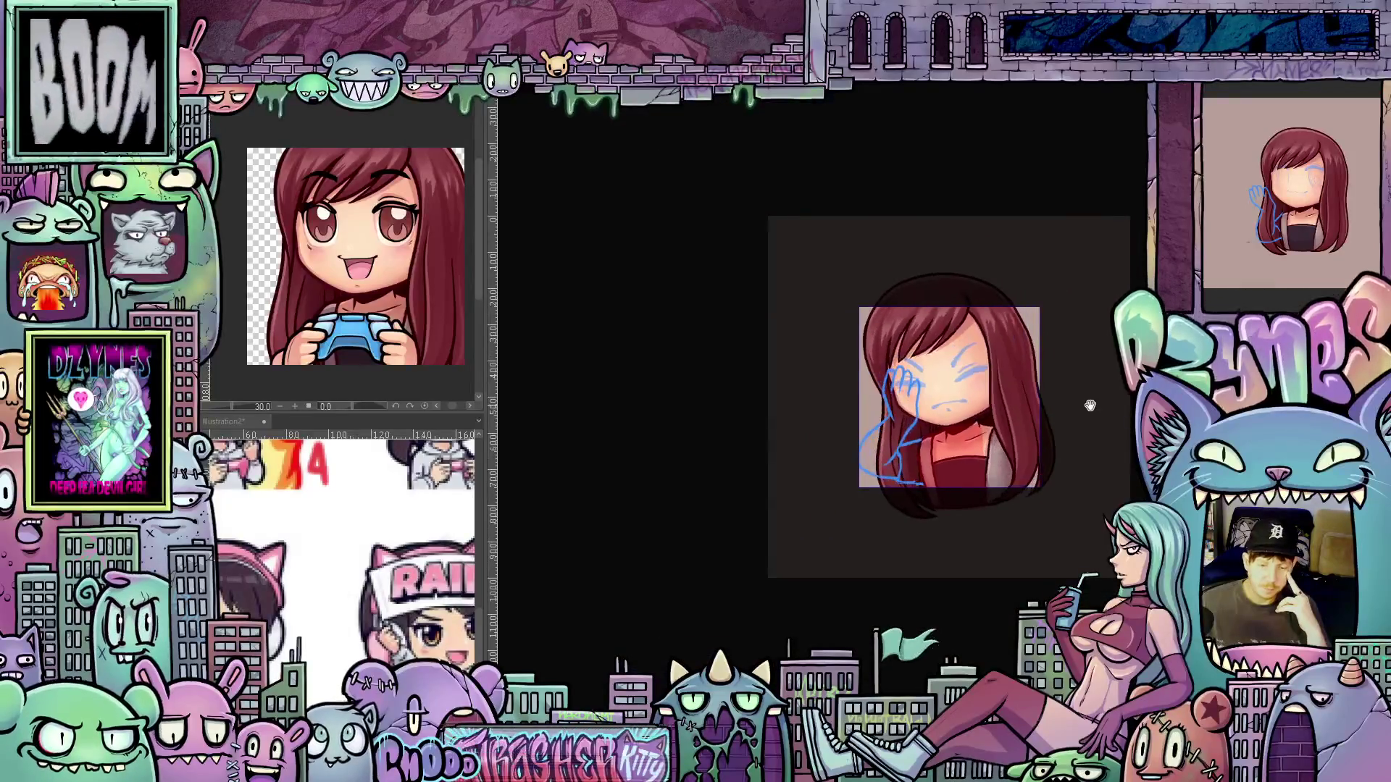
pyautogui.scroll(-2, 1090, 407)
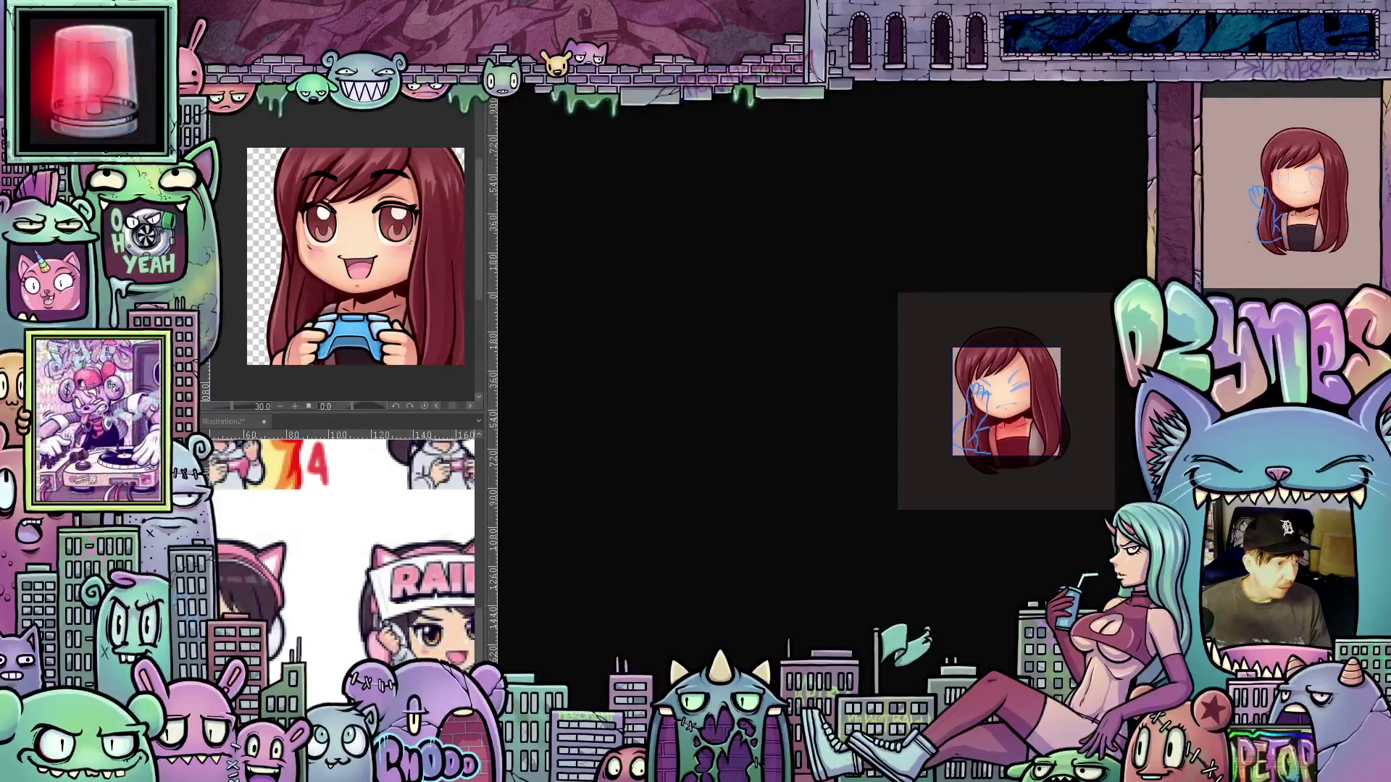
pyautogui.click(994, 440)
pyautogui.scroll(2, 994, 440)
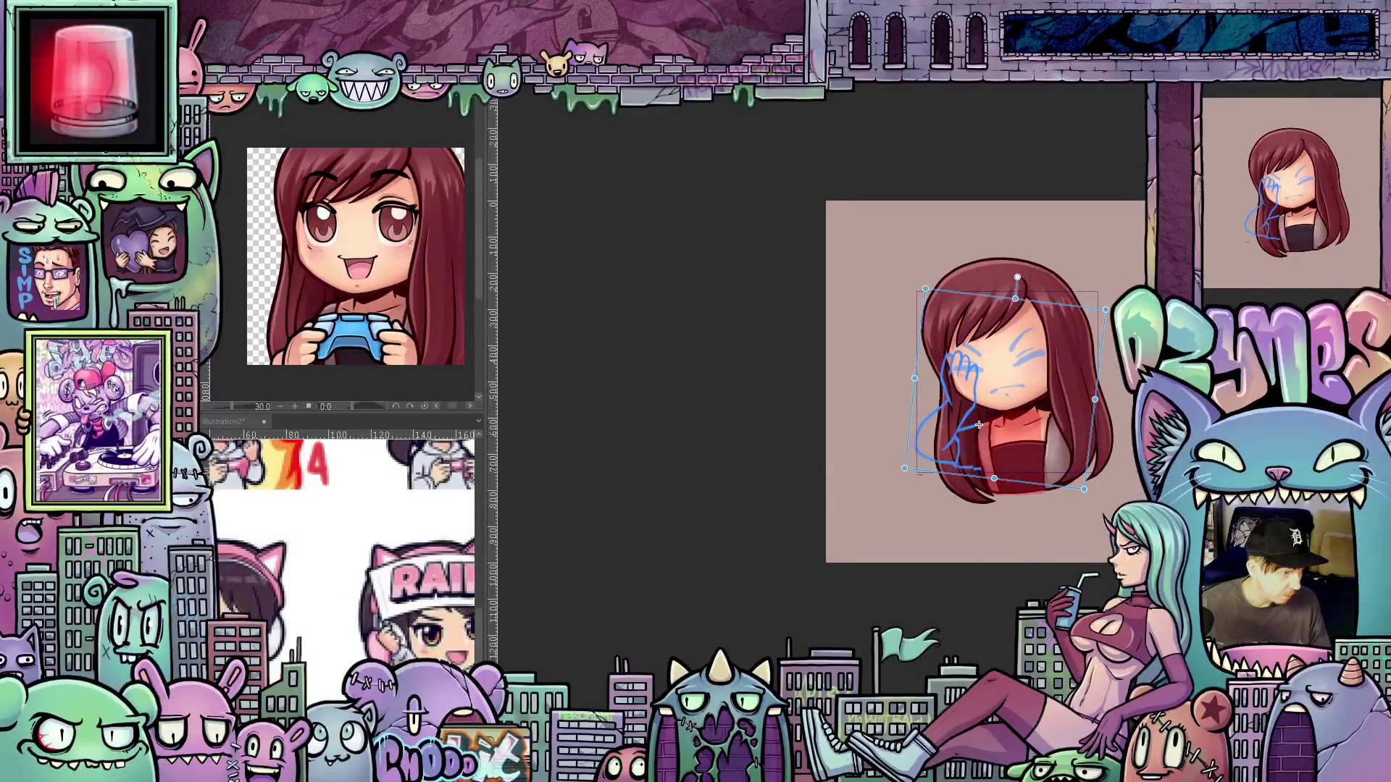
pyautogui.press('Escape')
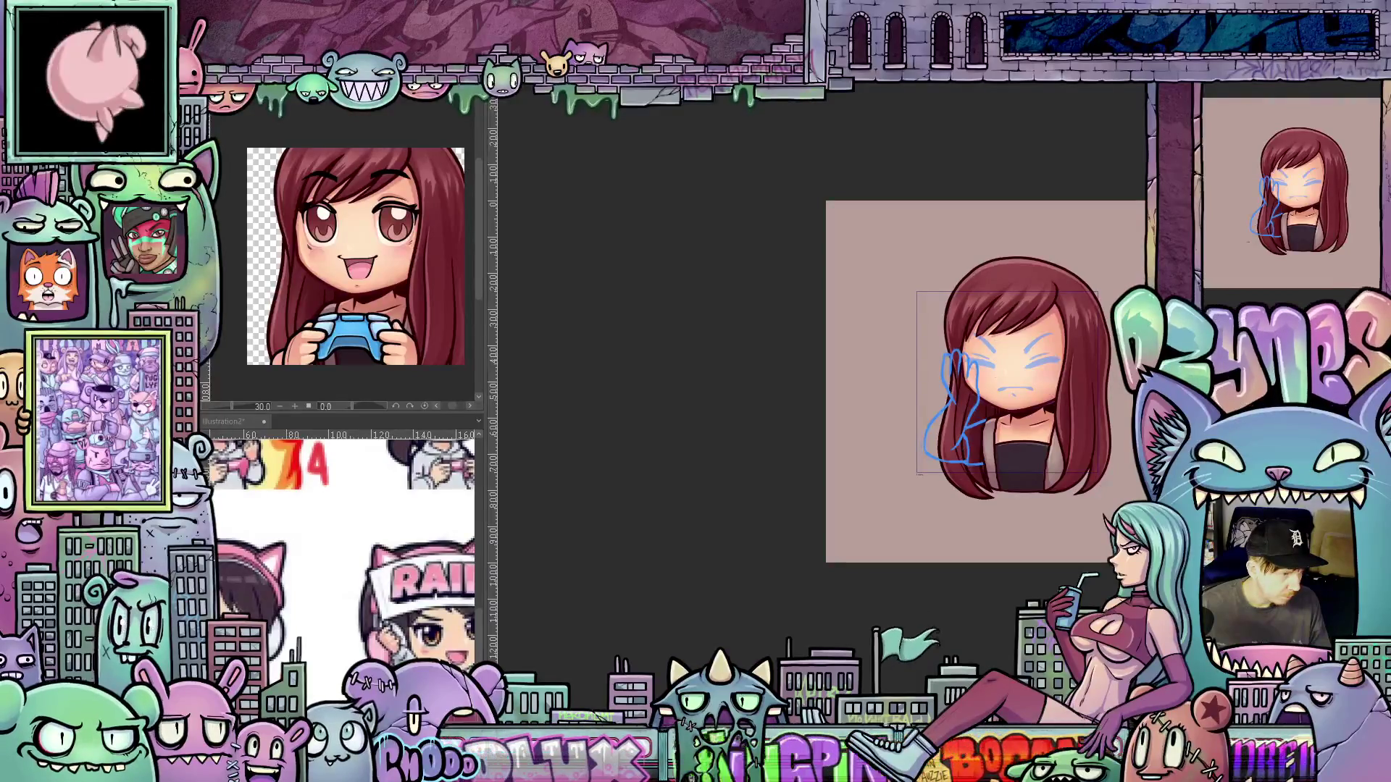
pyautogui.hotkey('ctrl', 'z')
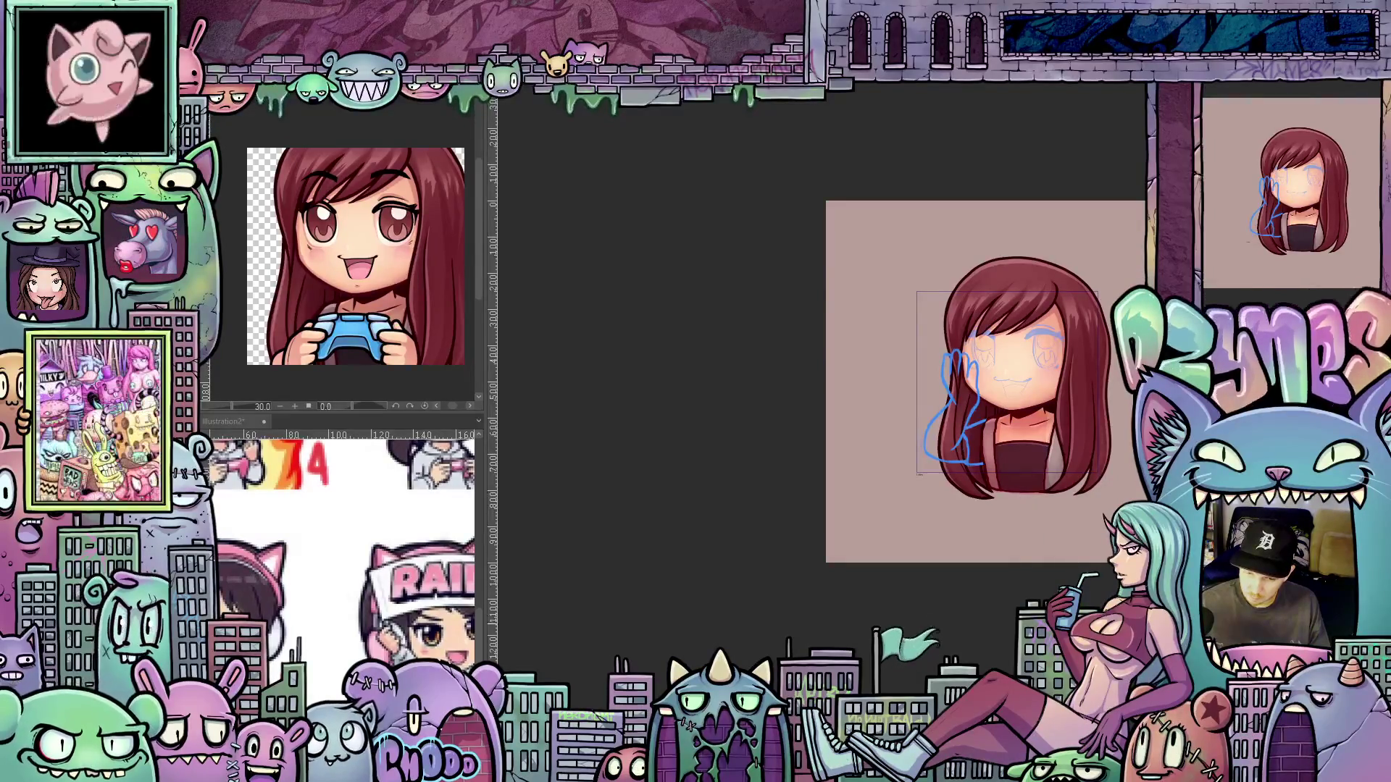
pyautogui.scroll(5, 985, 499)
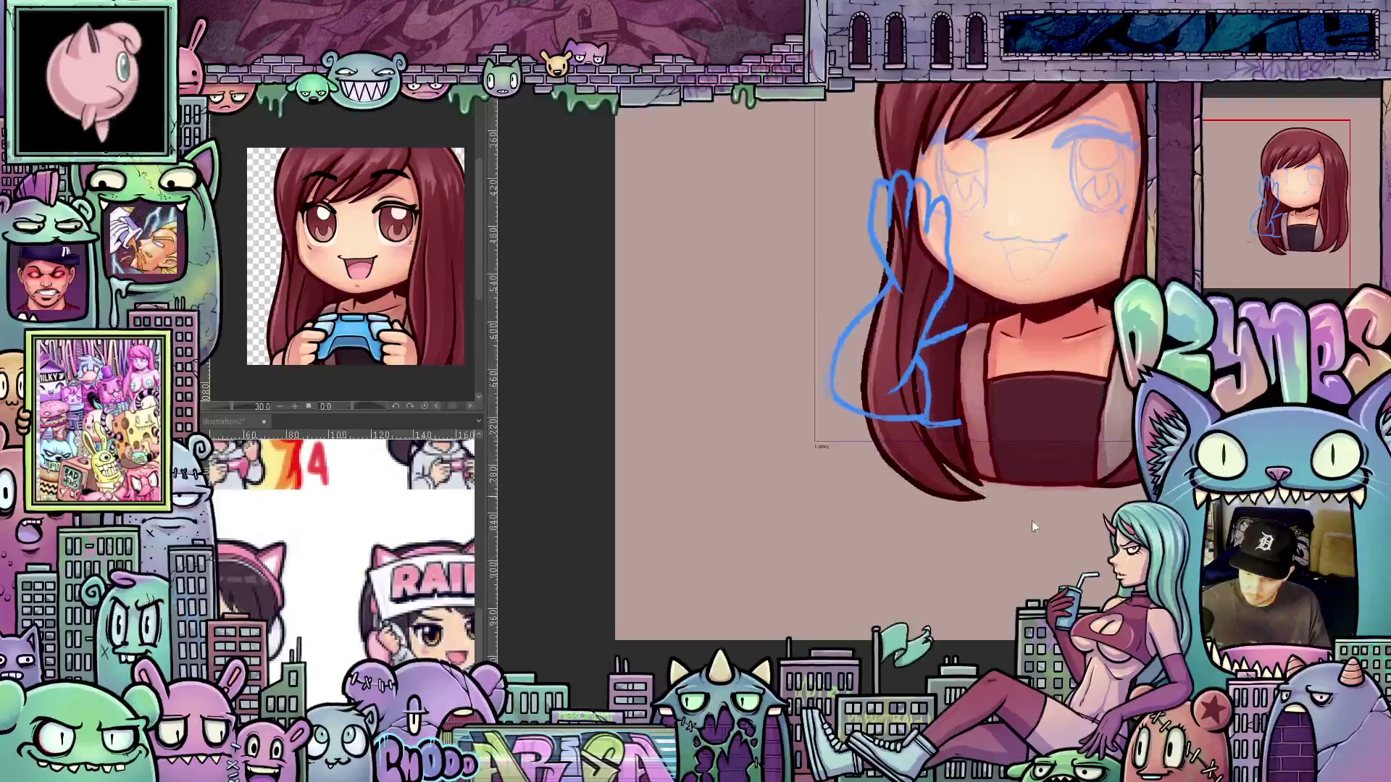
# Rotate, pan and zoom the canvas view in on the blue waving-hand sketch
pyautogui.scroll(2, 943, 365)
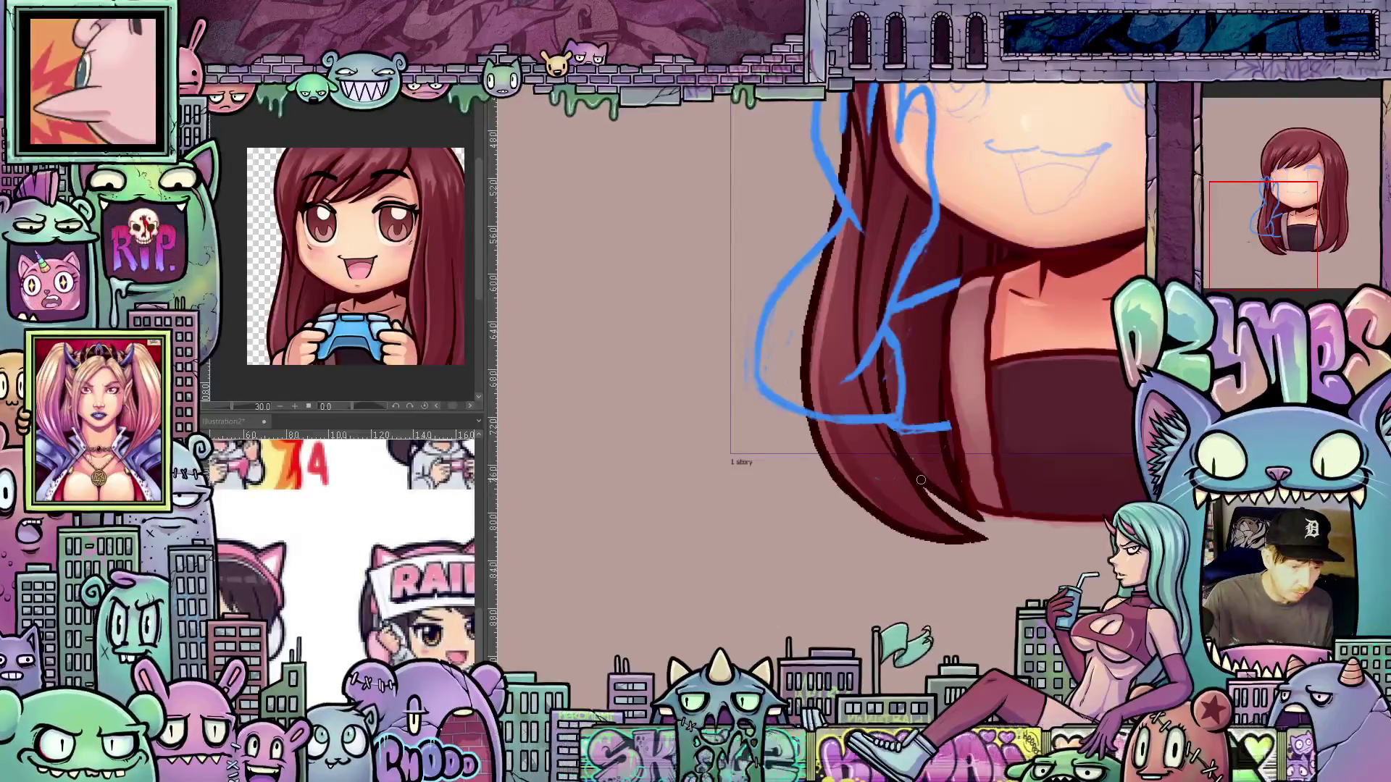
pyautogui.moveTo(896, 520); pyautogui.dragTo(852, 679)
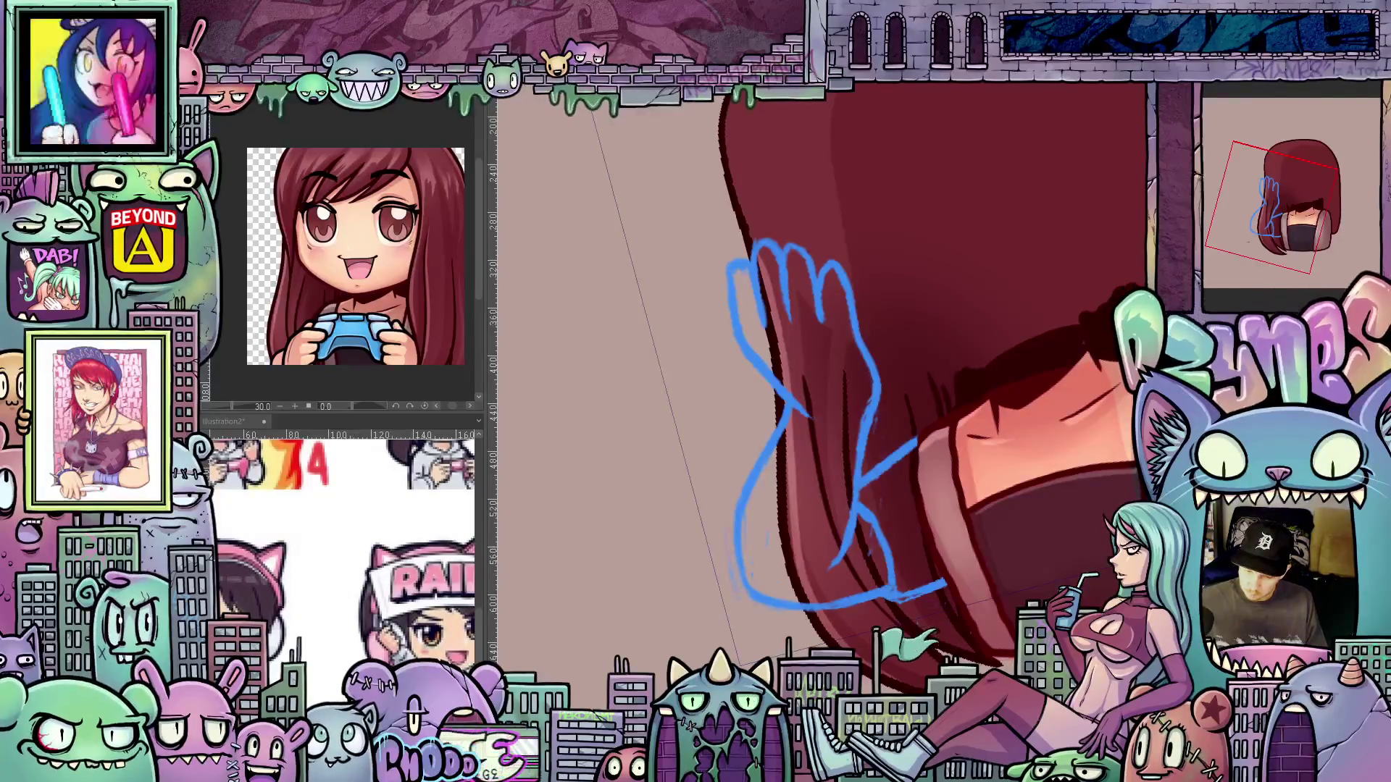
pyautogui.scroll(1, 927, 464)
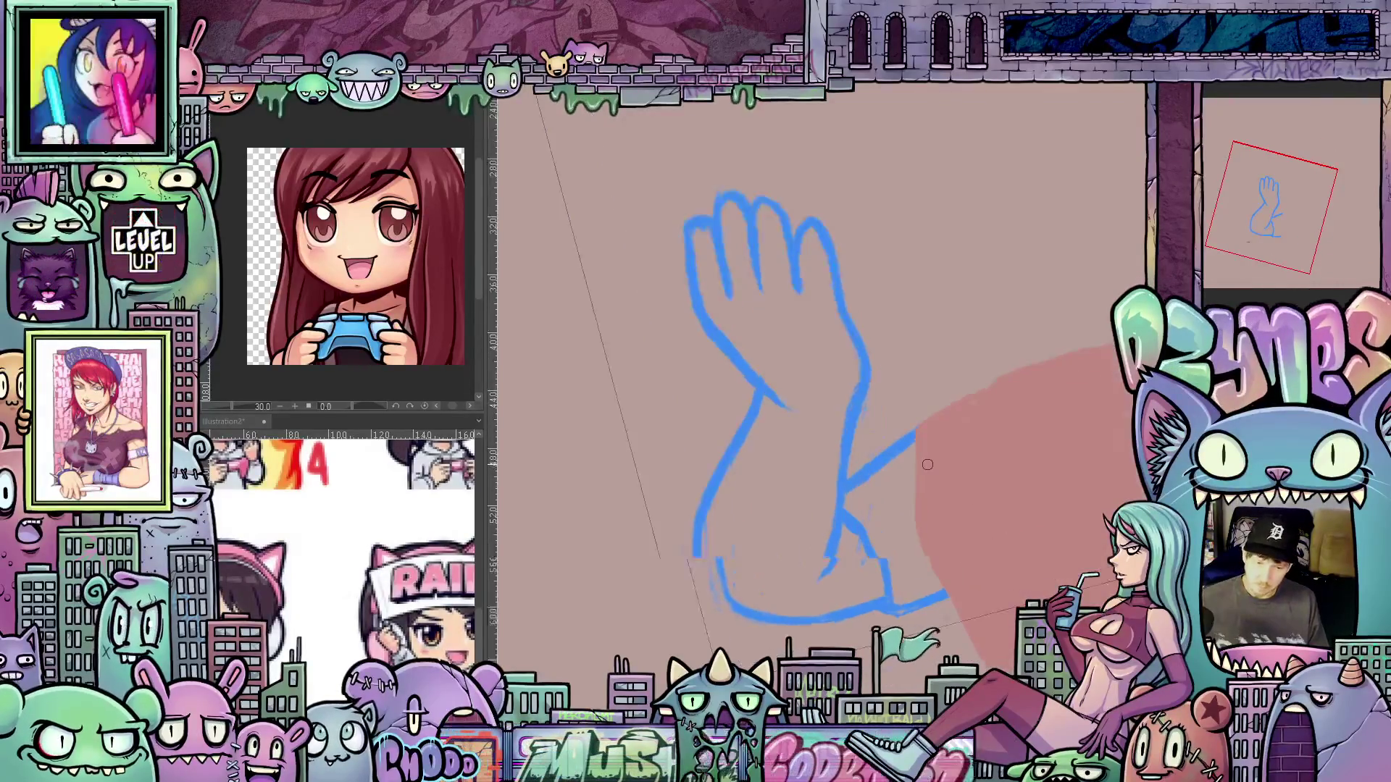
# Sketch the sleeve cuff in blue, then ink the forearm's left edge and the cuff's right side in black
pyautogui.scroll(1, 927, 465)
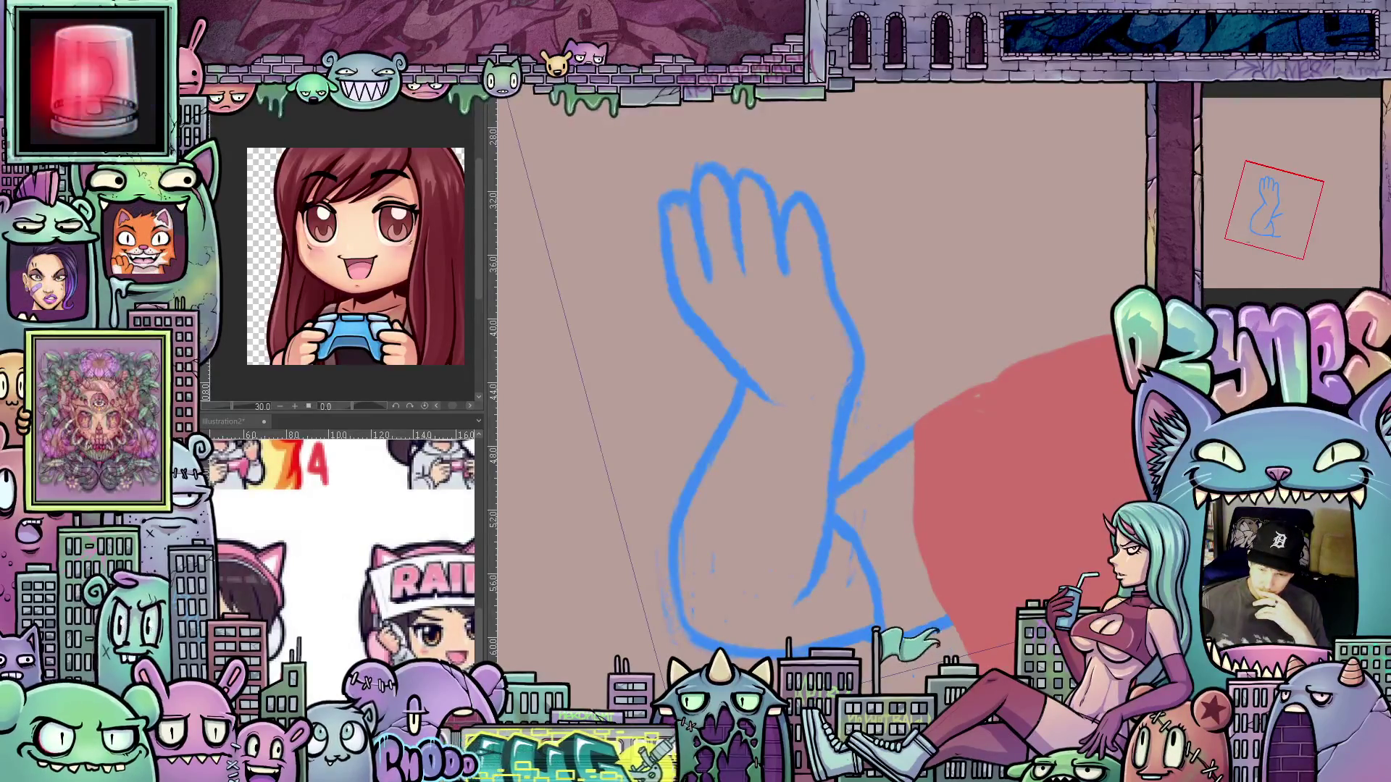
pyautogui.moveTo(841, 492); pyautogui.dragTo(942, 621)
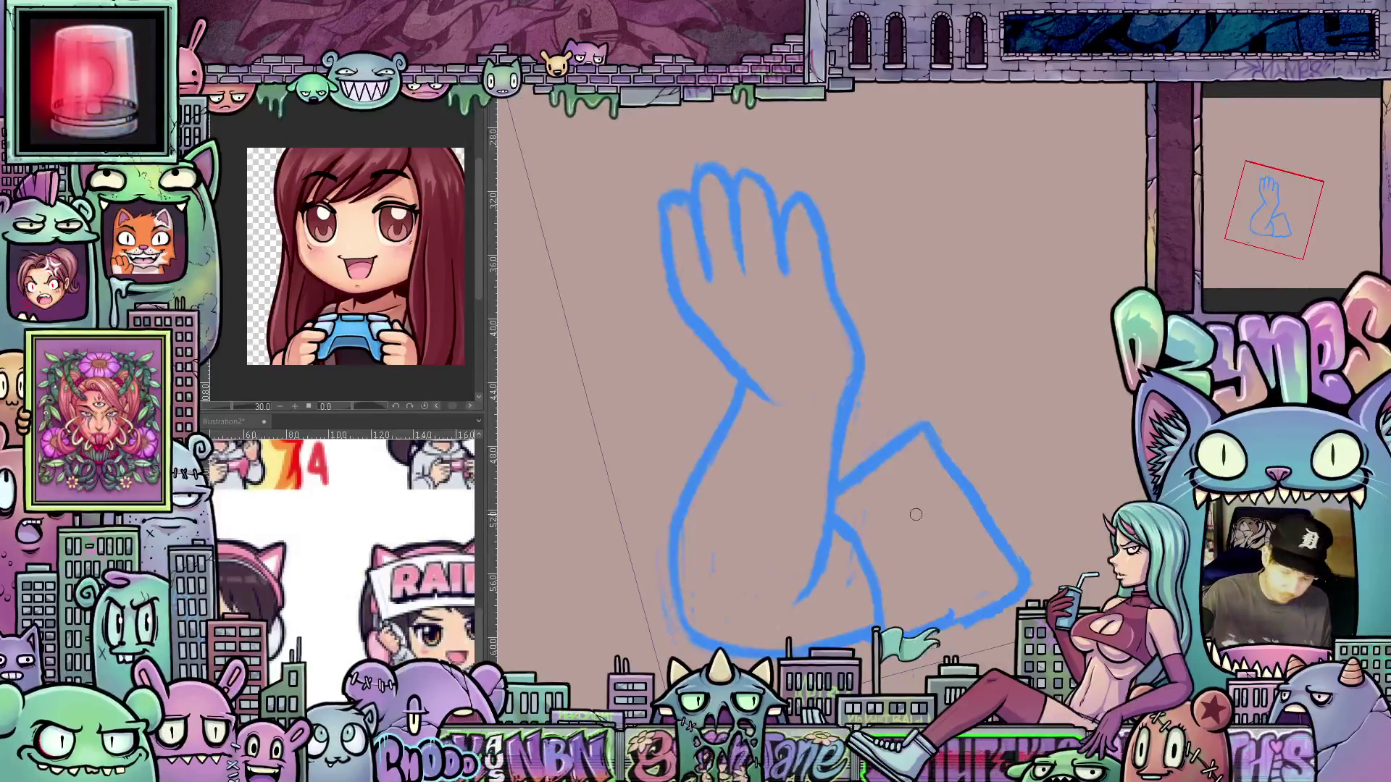
pyautogui.moveTo(992, 562); pyautogui.dragTo(917, 405)
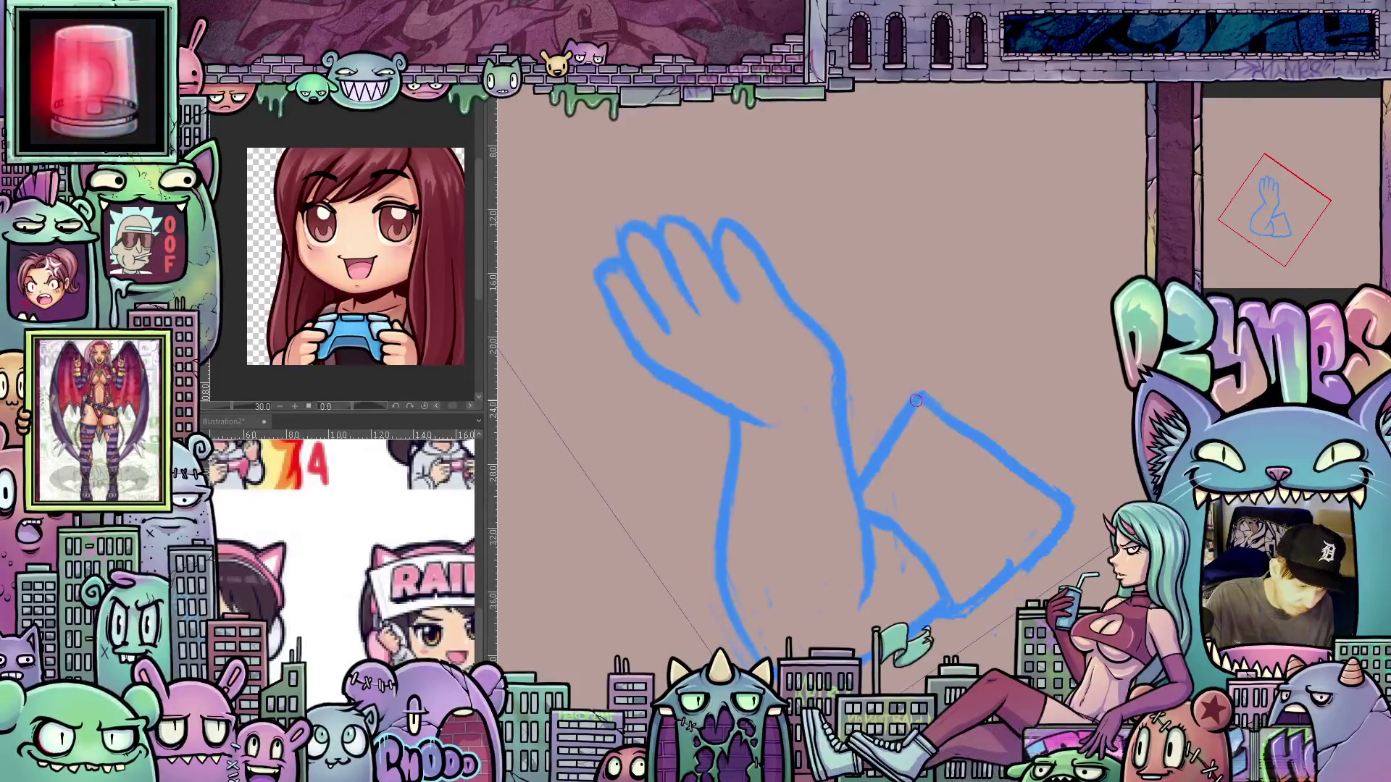
pyautogui.moveTo(901, 427); pyautogui.dragTo(858, 495)
pyautogui.moveTo(1045, 533)
pyautogui.mouseDown()
pyautogui.moveTo(827, 518)
pyautogui.moveTo(845, 608)
pyautogui.moveTo(830, 644)
pyautogui.moveTo(964, 625)
pyautogui.moveTo(991, 603)
pyautogui.mouseUp()
pyautogui.moveTo(936, 458)
pyautogui.mouseDown()
pyautogui.moveTo(922, 443)
pyautogui.moveTo(985, 592)
pyautogui.moveTo(938, 580)
pyautogui.moveTo(602, 338)
pyautogui.moveTo(589, 385)
pyautogui.moveTo(638, 498)
pyautogui.moveTo(741, 421)
pyautogui.moveTo(718, 594)
pyautogui.moveTo(746, 661)
pyautogui.mouseUp()
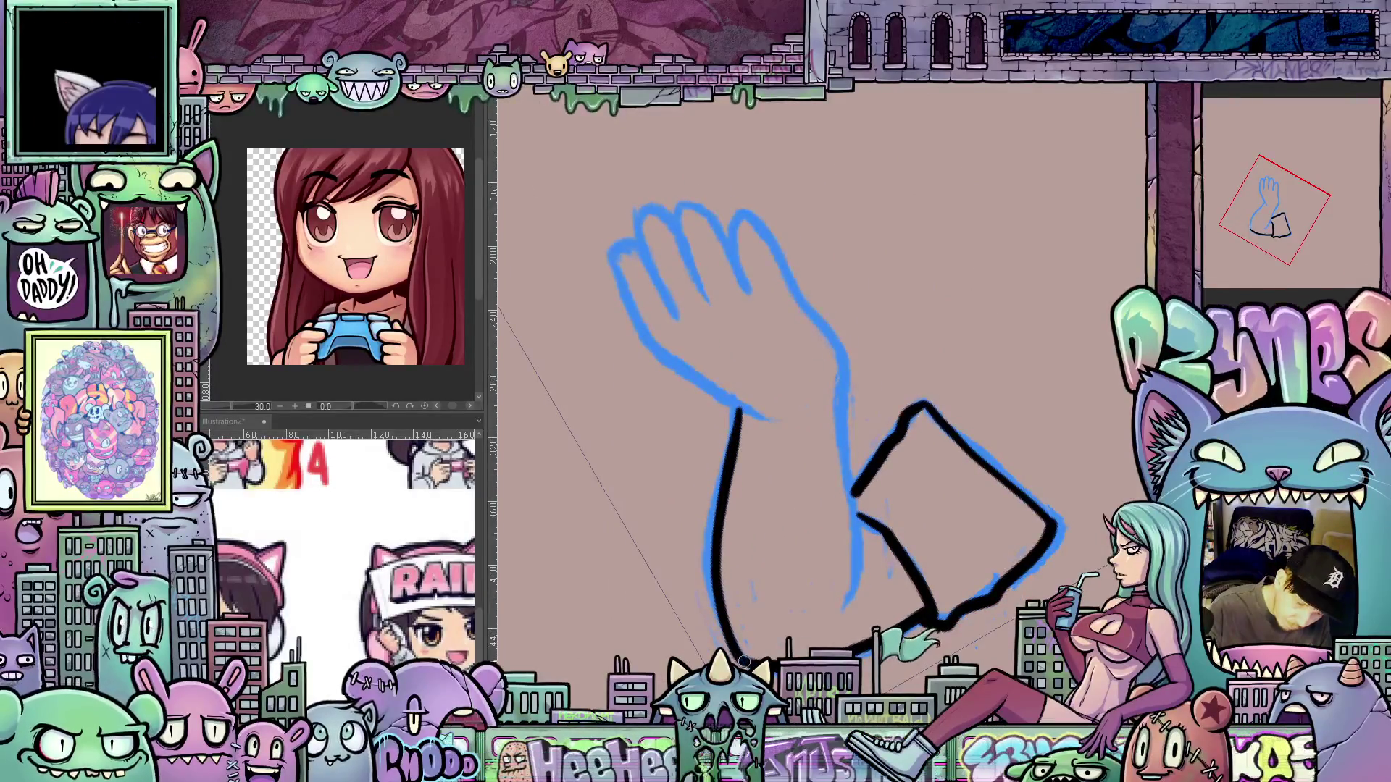
# Ink the wrist, palm edges, a palm line and the middle and third fingers in black
pyautogui.moveTo(845, 600); pyautogui.dragTo(843, 357)
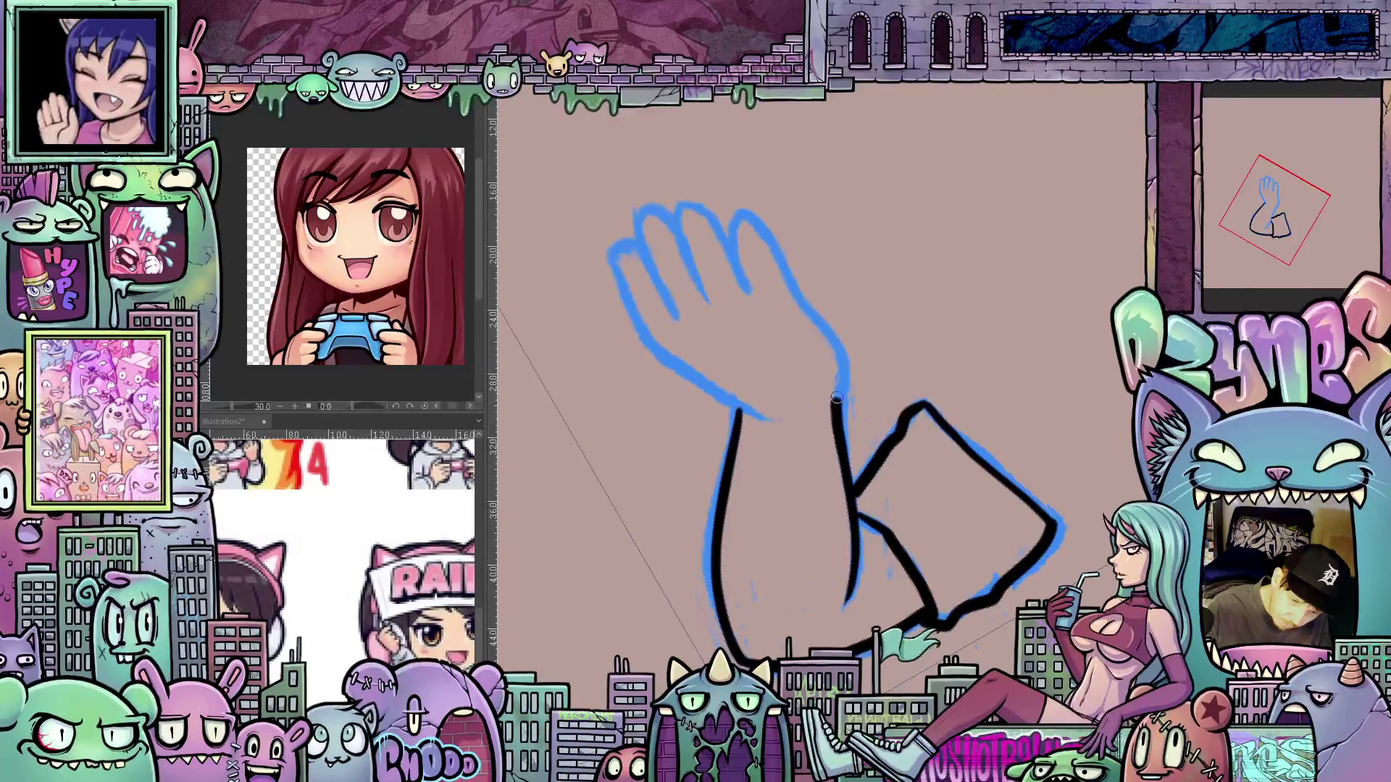
pyautogui.moveTo(981, 435)
pyautogui.mouseDown()
pyautogui.moveTo(815, 531)
pyautogui.moveTo(826, 430)
pyautogui.mouseUp()
pyautogui.moveTo(700, 478); pyautogui.dragTo(727, 527)
pyautogui.moveTo(688, 438); pyautogui.dragTo(713, 484)
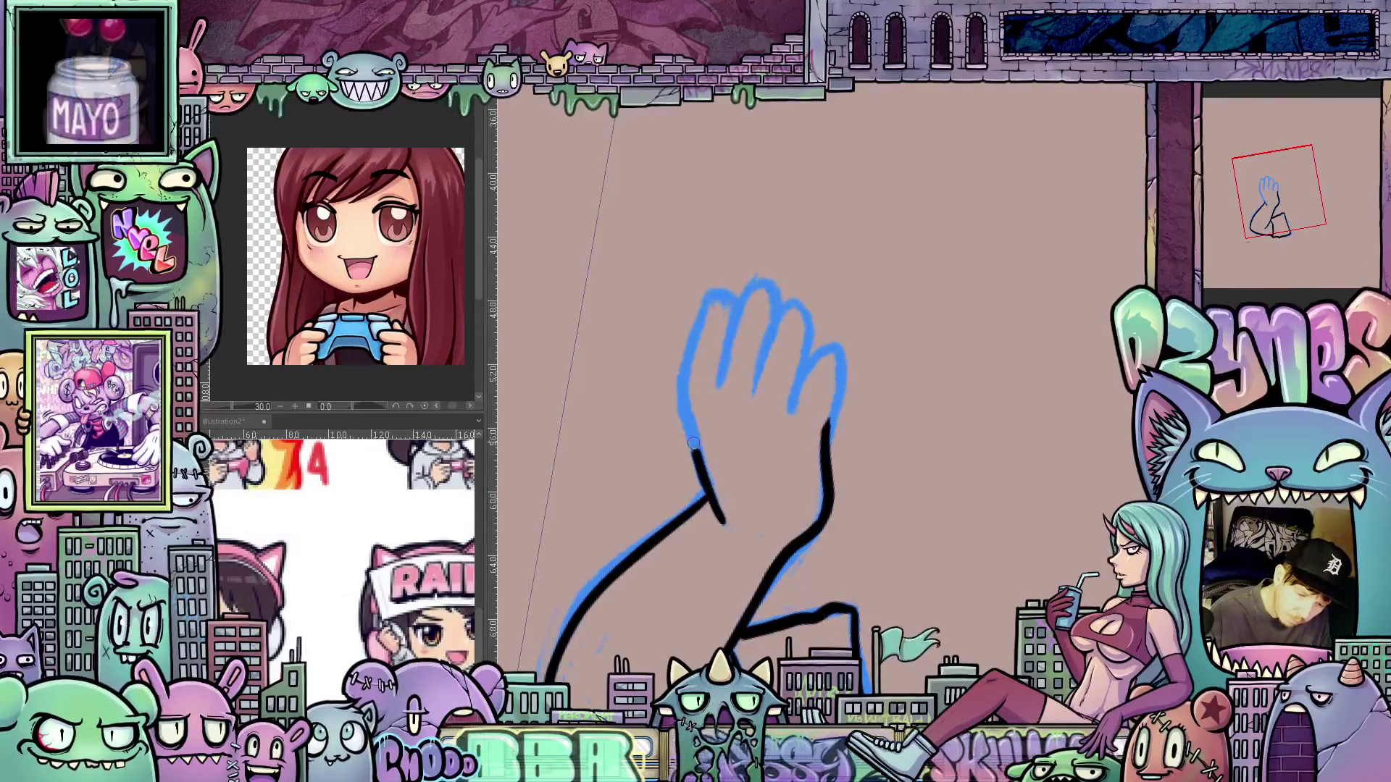
pyautogui.moveTo(681, 404); pyautogui.dragTo(701, 455)
pyautogui.moveTo(906, 326)
pyautogui.mouseDown()
pyautogui.moveTo(938, 409)
pyautogui.moveTo(917, 453)
pyautogui.mouseUp()
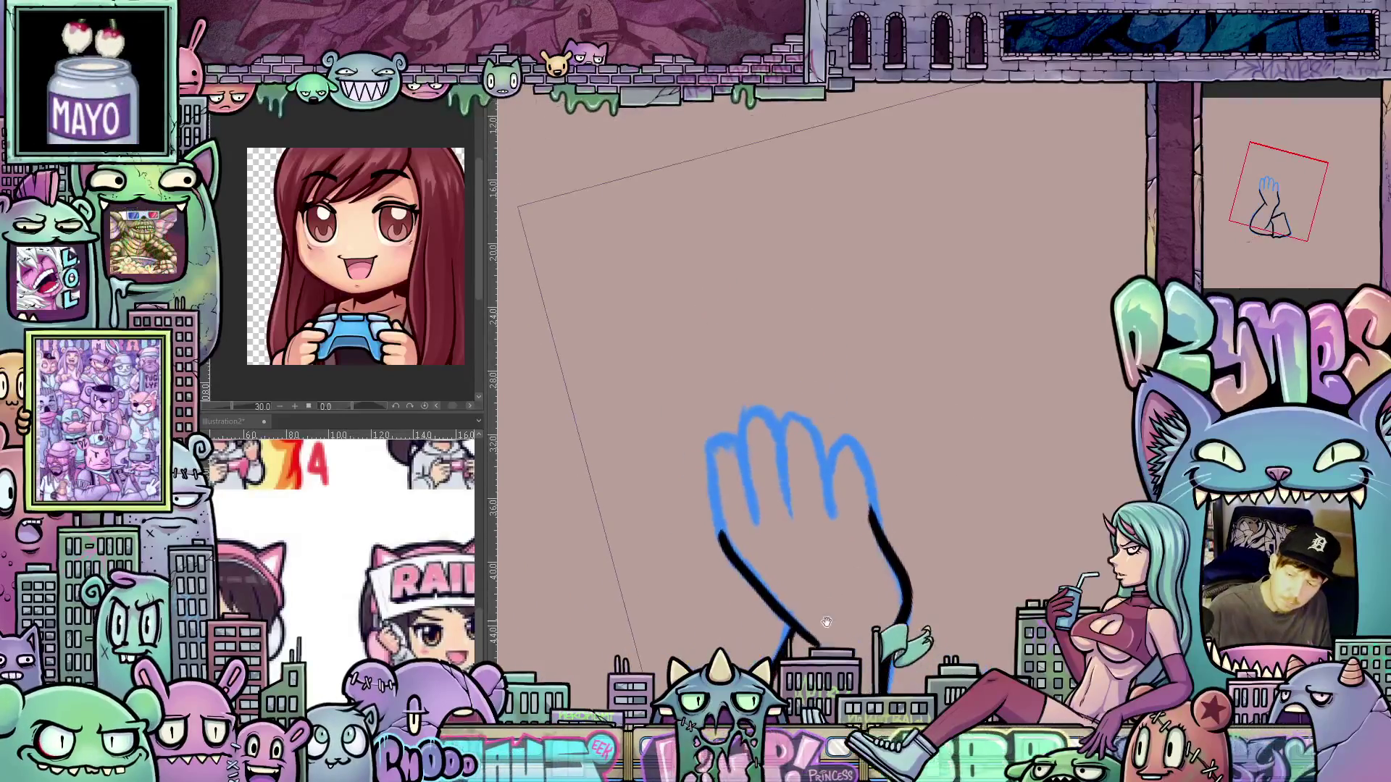
pyautogui.moveTo(726, 547)
pyautogui.mouseDown()
pyautogui.moveTo(713, 453)
pyautogui.moveTo(749, 434)
pyautogui.mouseUp()
pyautogui.moveTo(754, 518)
pyautogui.mouseDown()
pyautogui.moveTo(737, 417)
pyautogui.moveTo(801, 417)
pyautogui.moveTo(823, 440)
pyautogui.moveTo(816, 431)
pyautogui.moveTo(859, 443)
pyautogui.moveTo(887, 547)
pyautogui.mouseUp()
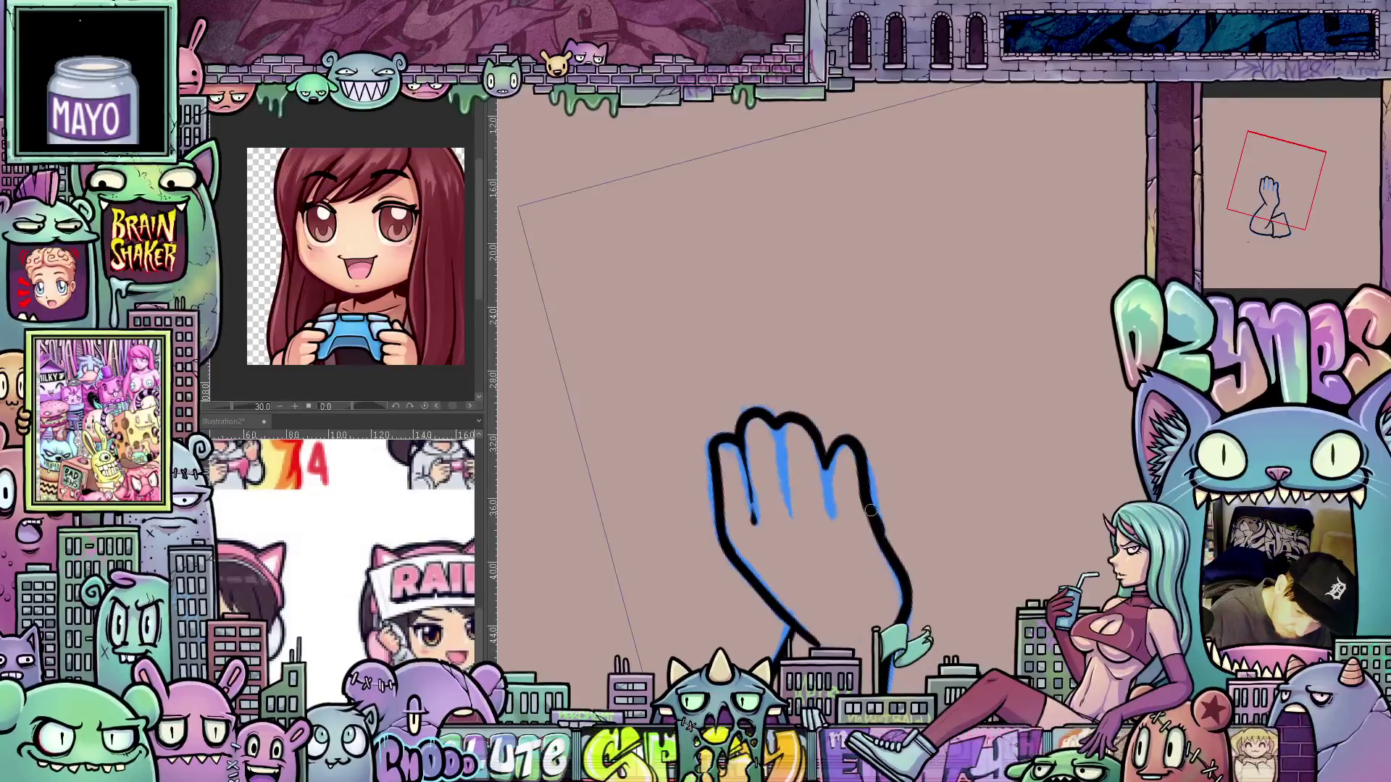
pyautogui.moveTo(825, 475); pyautogui.dragTo(831, 520)
pyautogui.moveTo(778, 420); pyautogui.dragTo(789, 518)
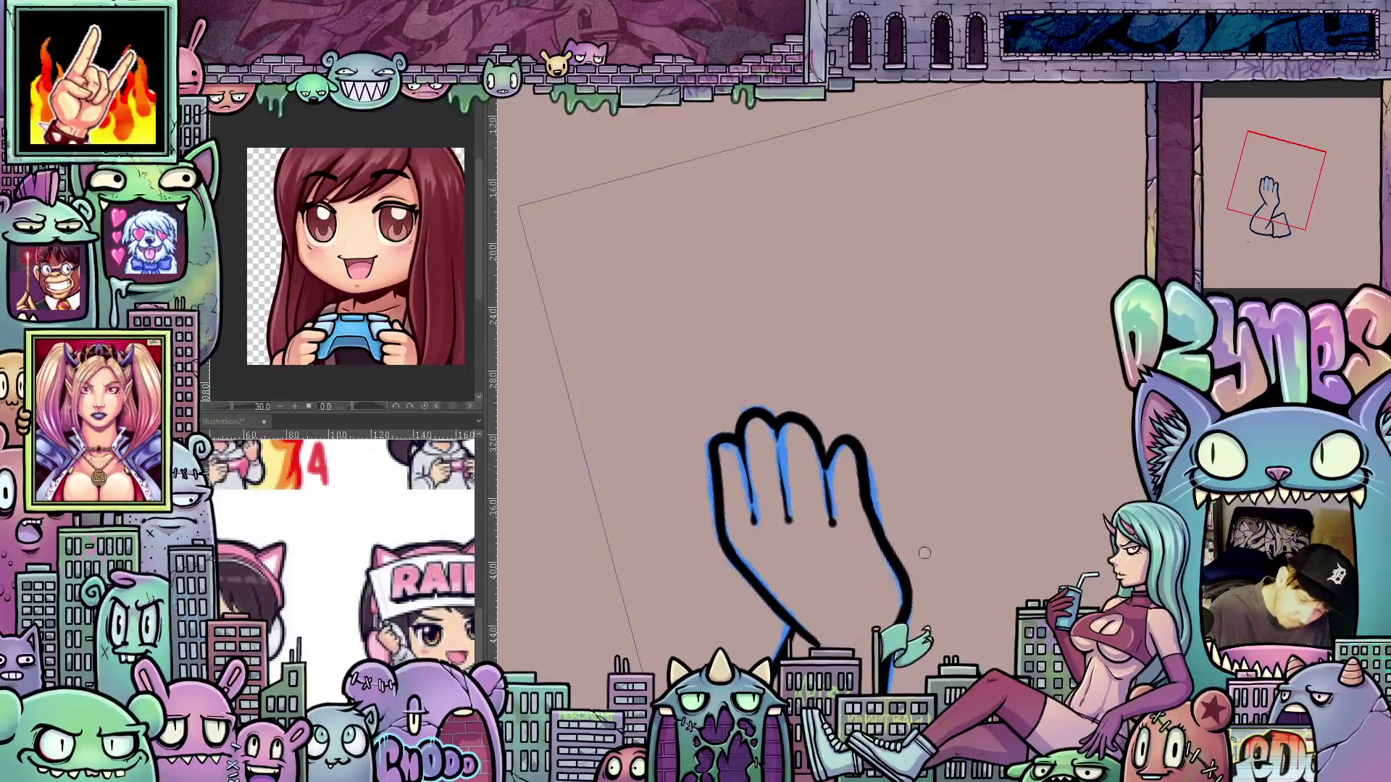
# Turn the hand upright in the view and add a fold line inside the sleeve cuff
pyautogui.moveTo(1019, 574)
pyautogui.mouseDown()
pyautogui.moveTo(1027, 543)
pyautogui.moveTo(835, 557)
pyautogui.mouseUp()
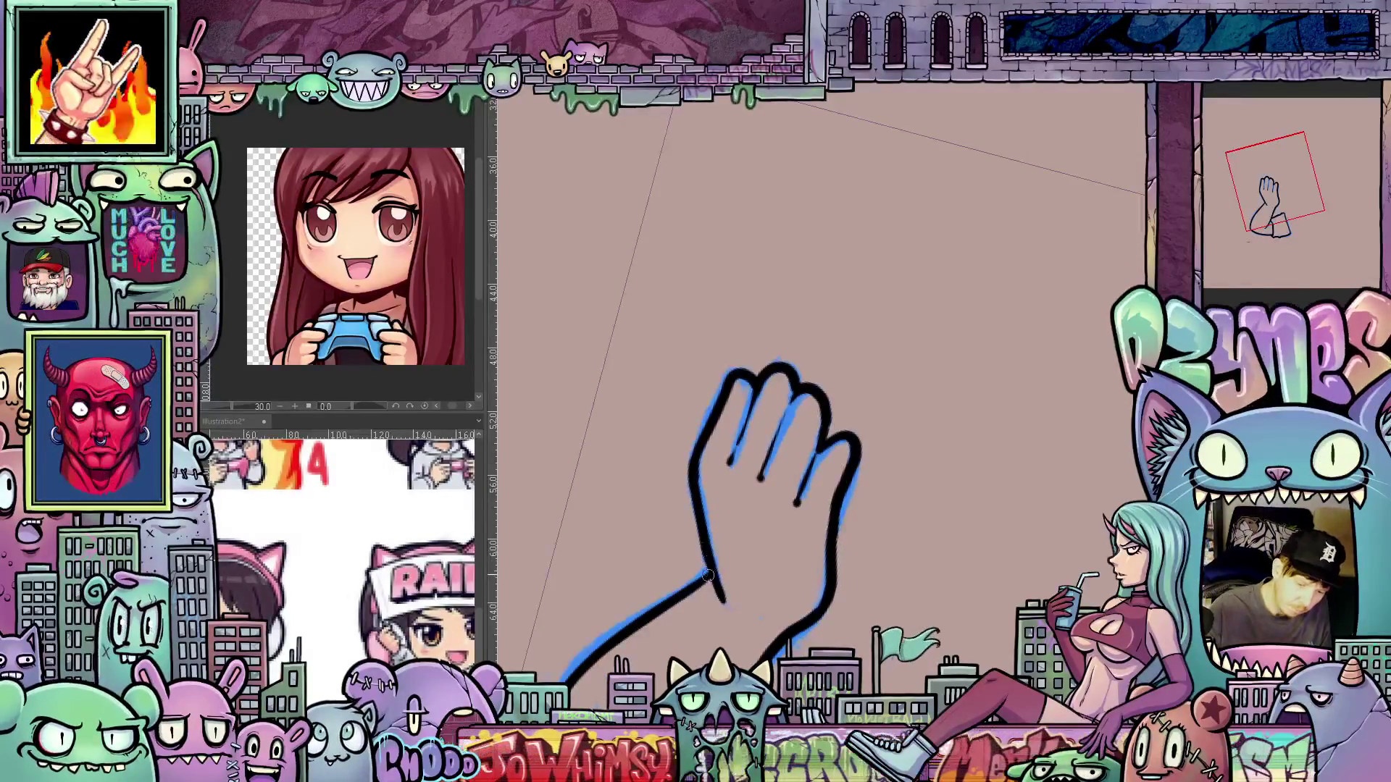
pyautogui.moveTo(930, 593); pyautogui.dragTo(875, 624)
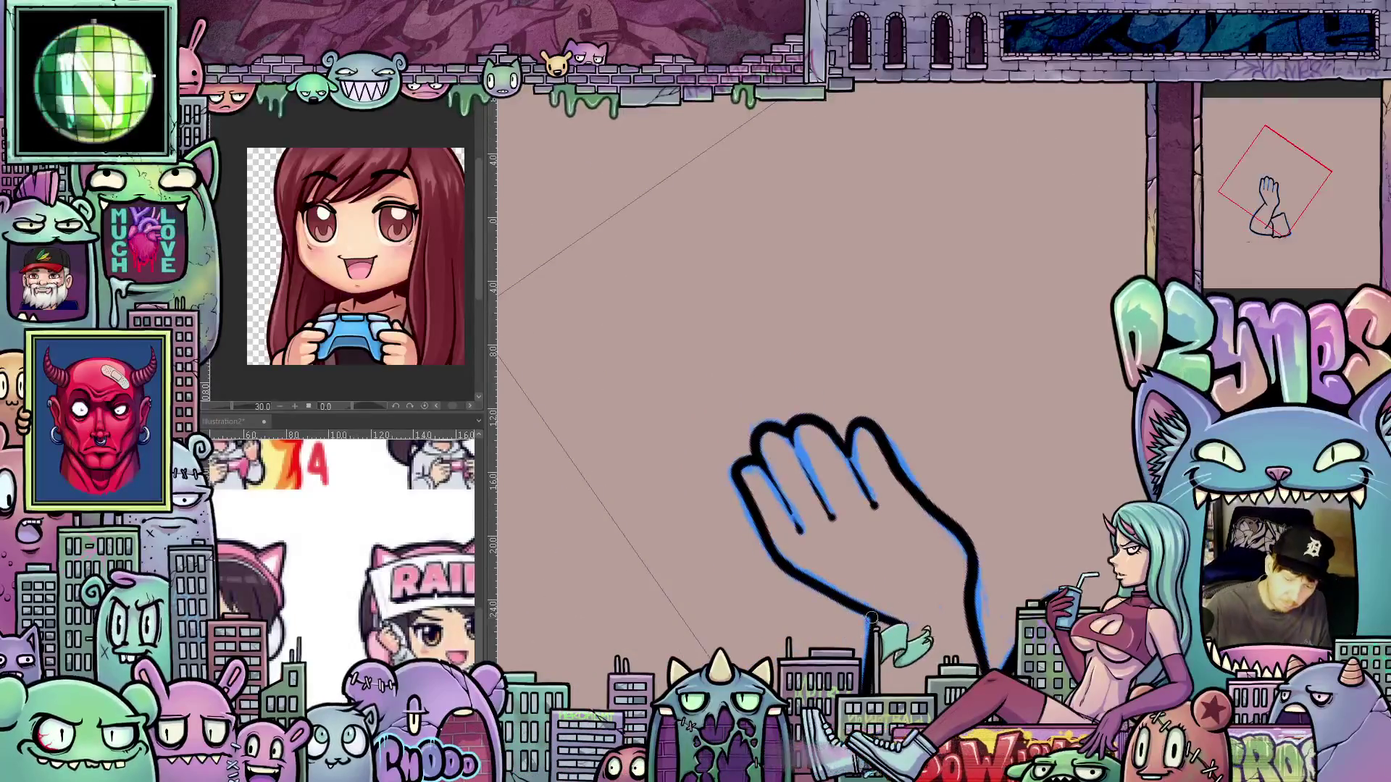
pyautogui.moveTo(870, 637); pyautogui.dragTo(731, 477)
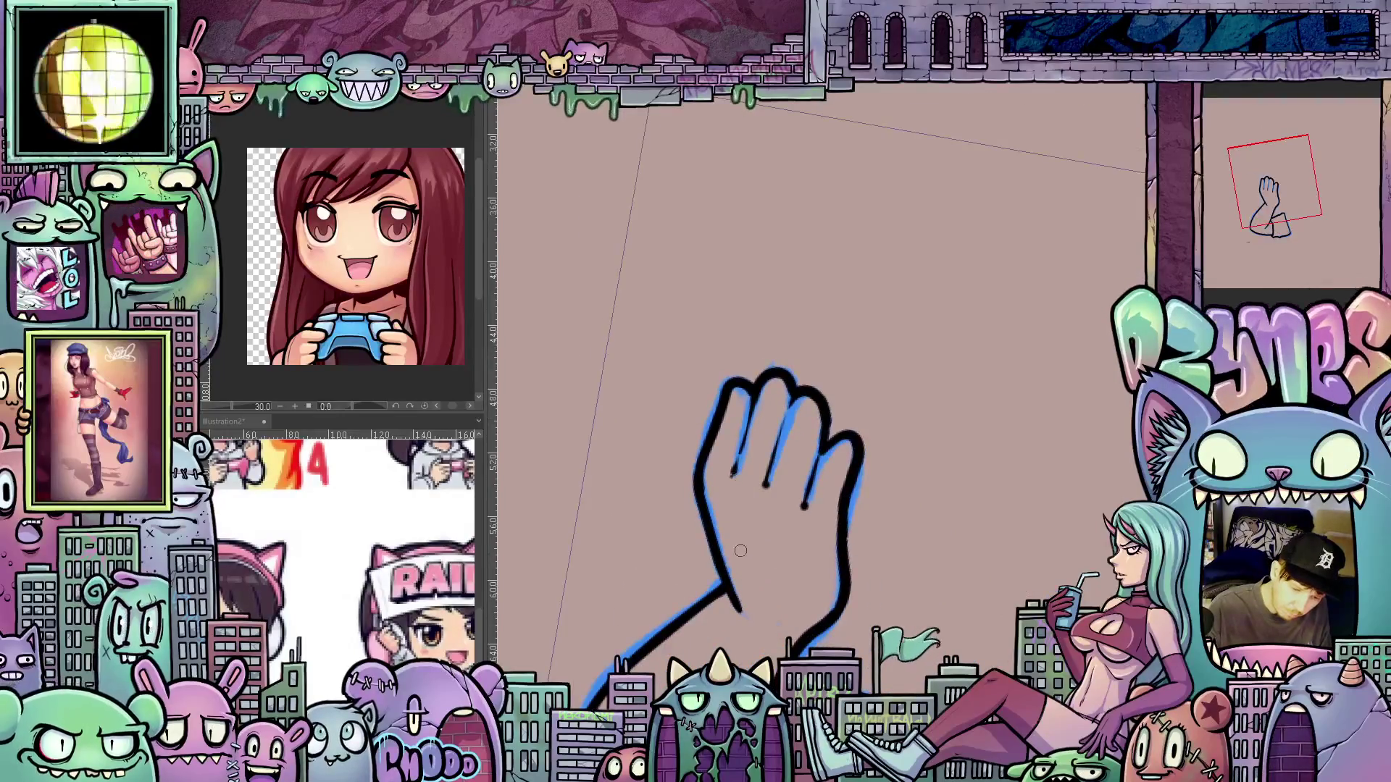
pyautogui.moveTo(730, 563)
pyautogui.mouseDown()
pyautogui.moveTo(992, 611)
pyautogui.moveTo(882, 510)
pyautogui.mouseUp()
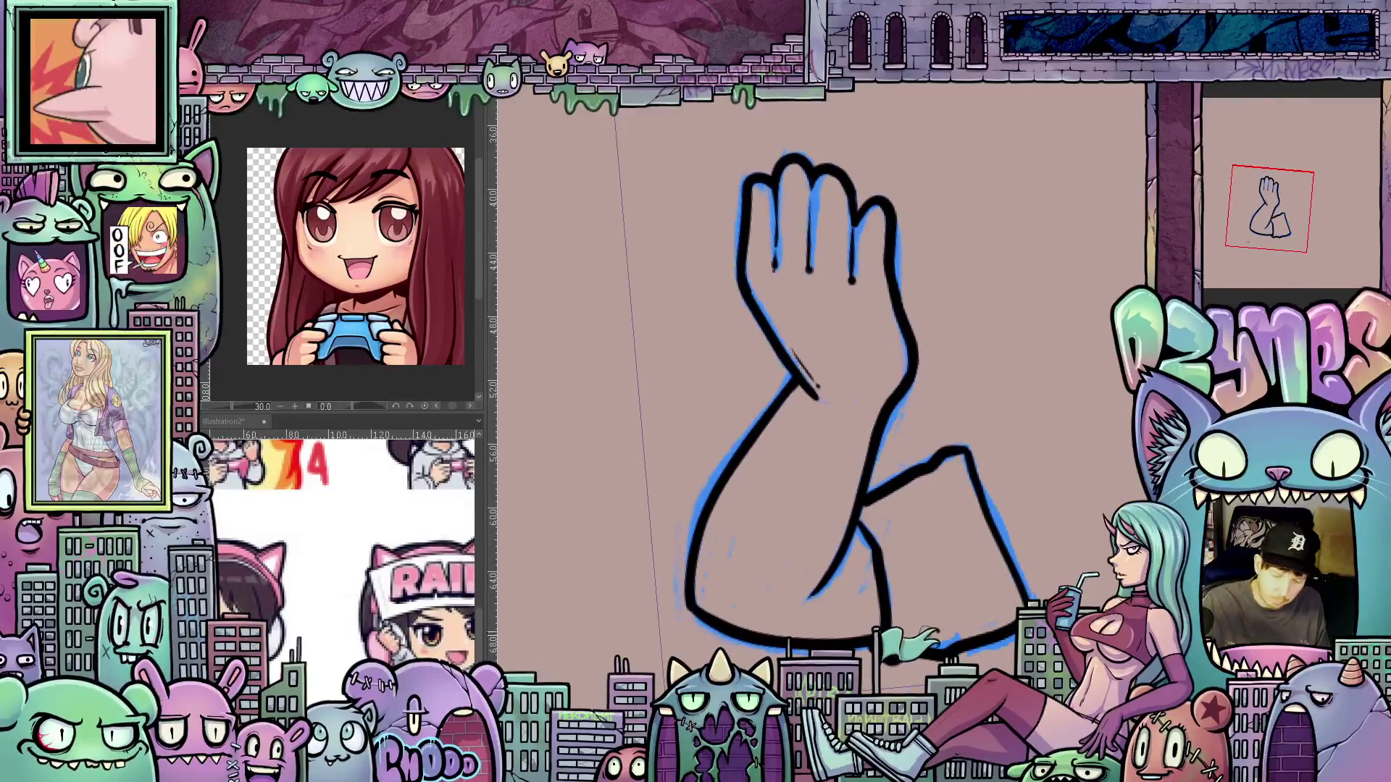
pyautogui.moveTo(929, 625)
pyautogui.mouseDown()
pyautogui.moveTo(936, 589)
pyautogui.moveTo(954, 627)
pyautogui.moveTo(987, 603)
pyautogui.mouseUp()
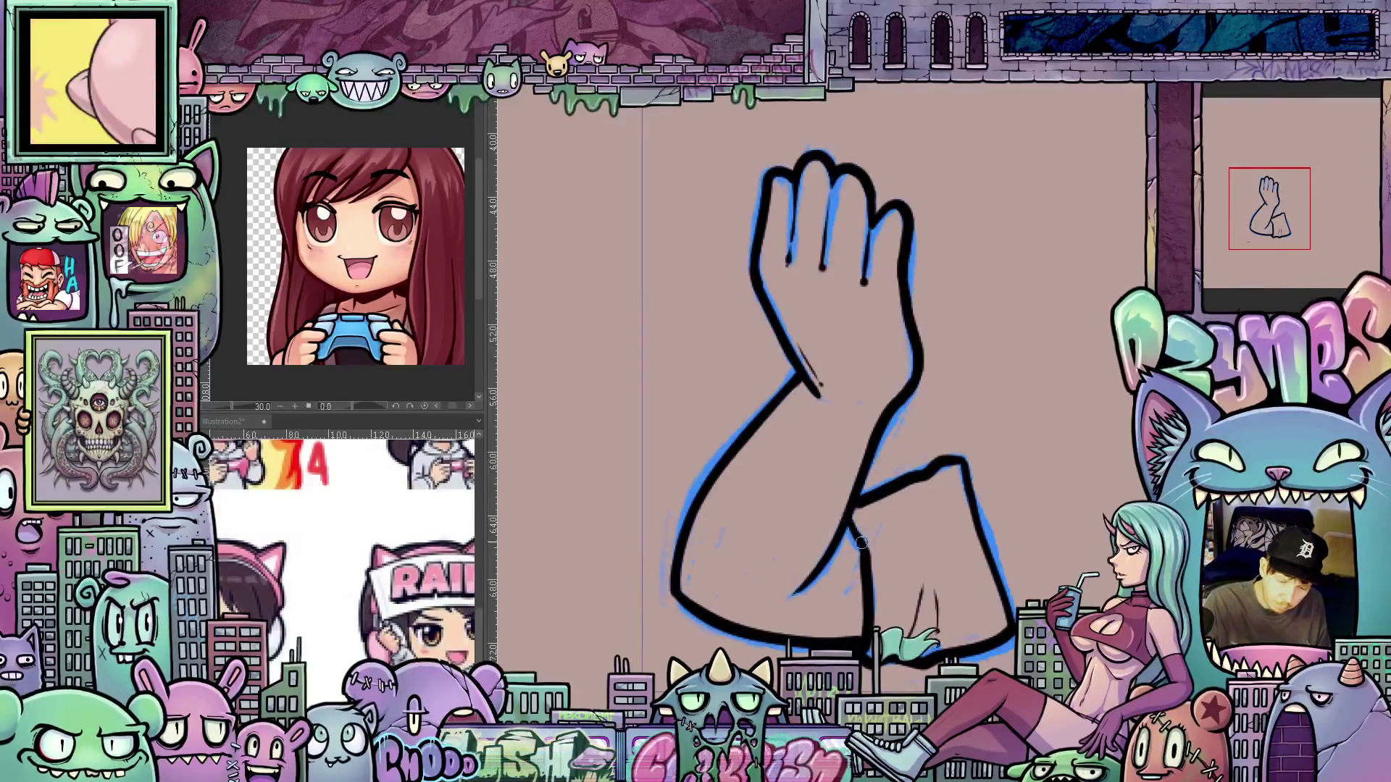
pyautogui.moveTo(855, 510)
pyautogui.mouseDown()
pyautogui.moveTo(905, 500)
pyautogui.moveTo(958, 518)
pyautogui.mouseUp()
pyautogui.scroll(-2, 997, 497)
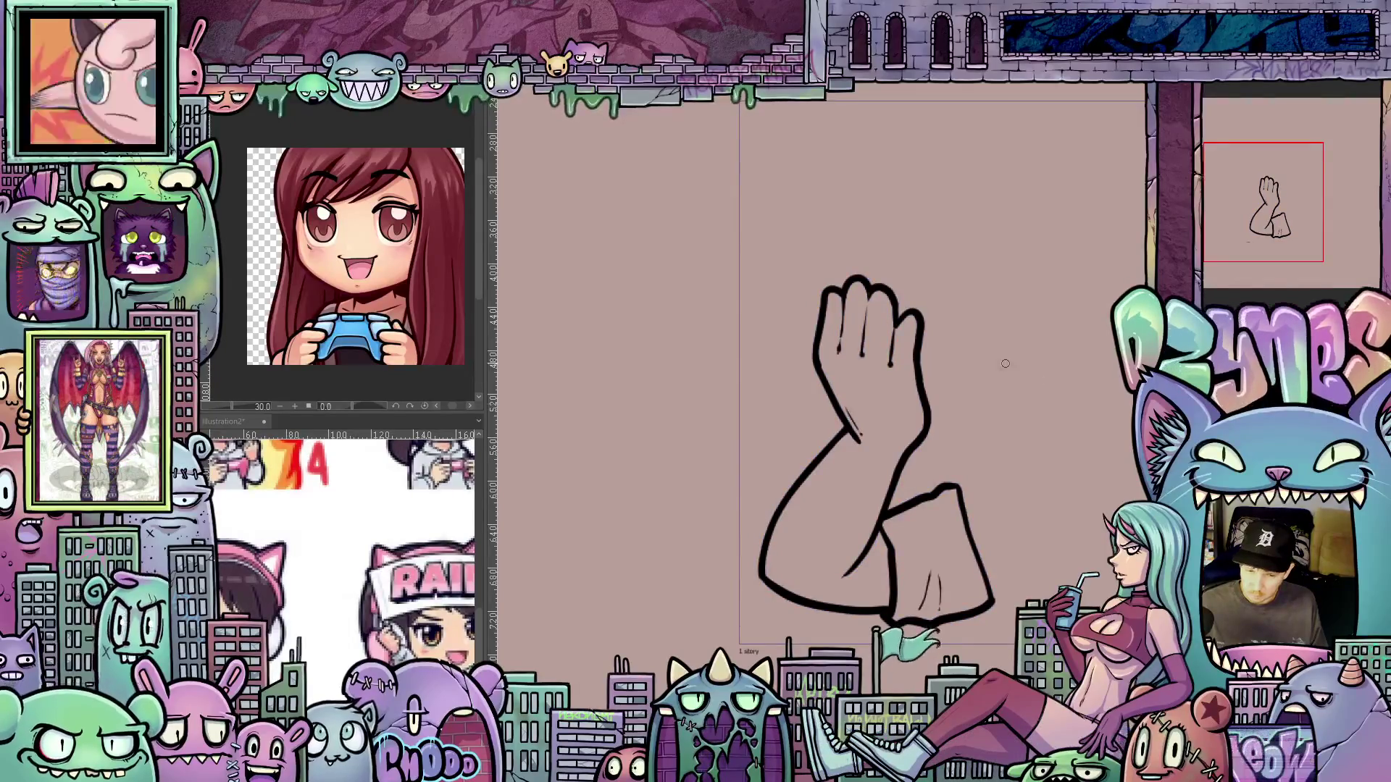
# Darken and extend the middle finger line and thicken the pinky's top outline
pyautogui.scroll(2, 980, 332)
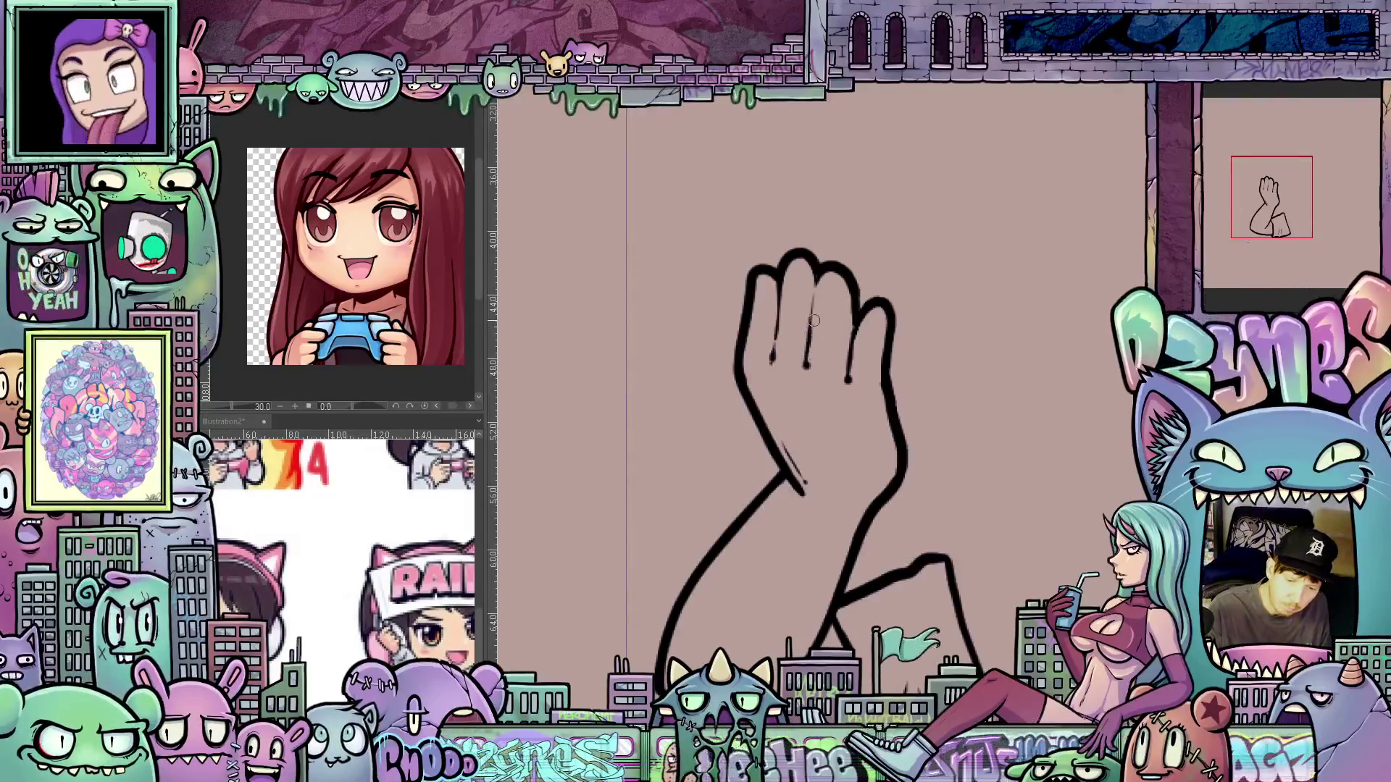
pyautogui.moveTo(811, 332)
pyautogui.mouseDown()
pyautogui.moveTo(821, 283)
pyautogui.moveTo(852, 348)
pyautogui.mouseUp()
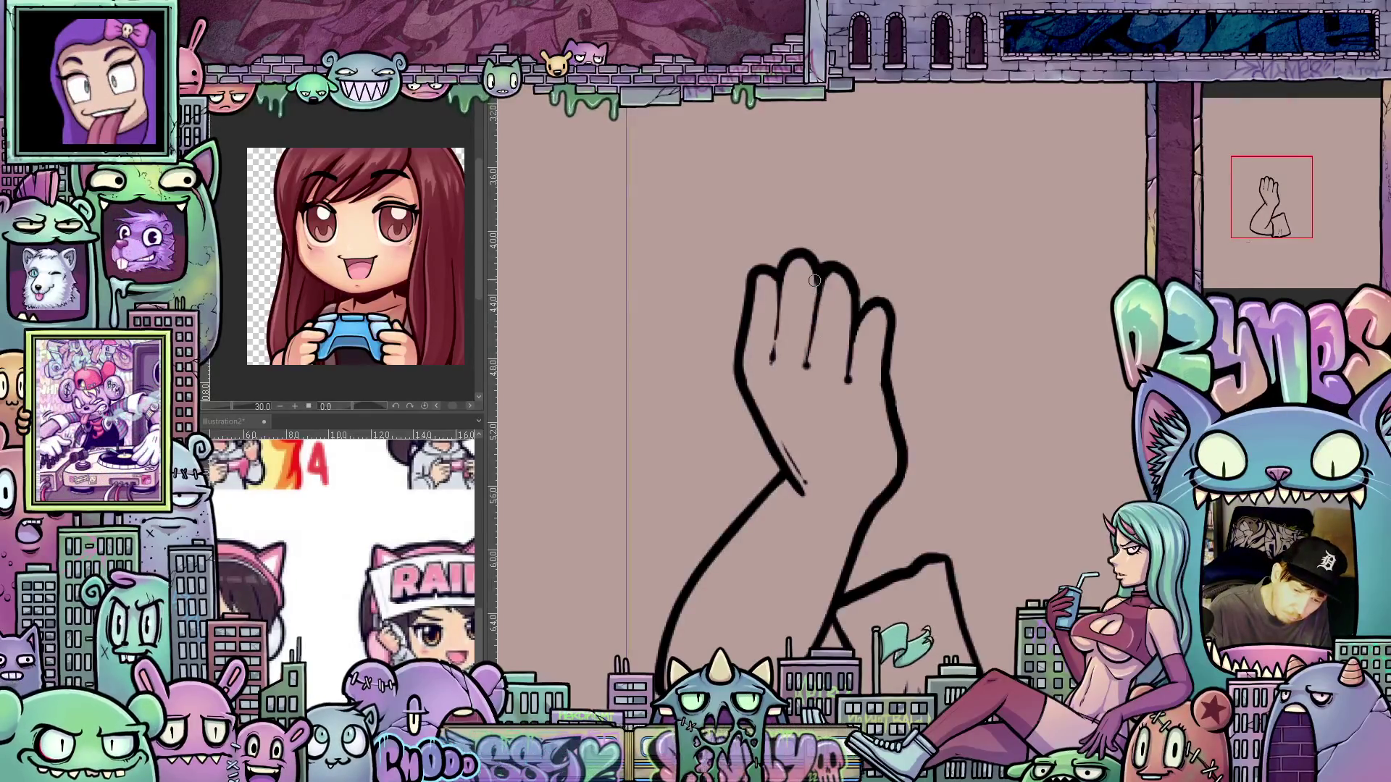
pyautogui.moveTo(993, 492)
pyautogui.mouseDown()
pyautogui.moveTo(1020, 376)
pyautogui.moveTo(1006, 579)
pyautogui.mouseUp()
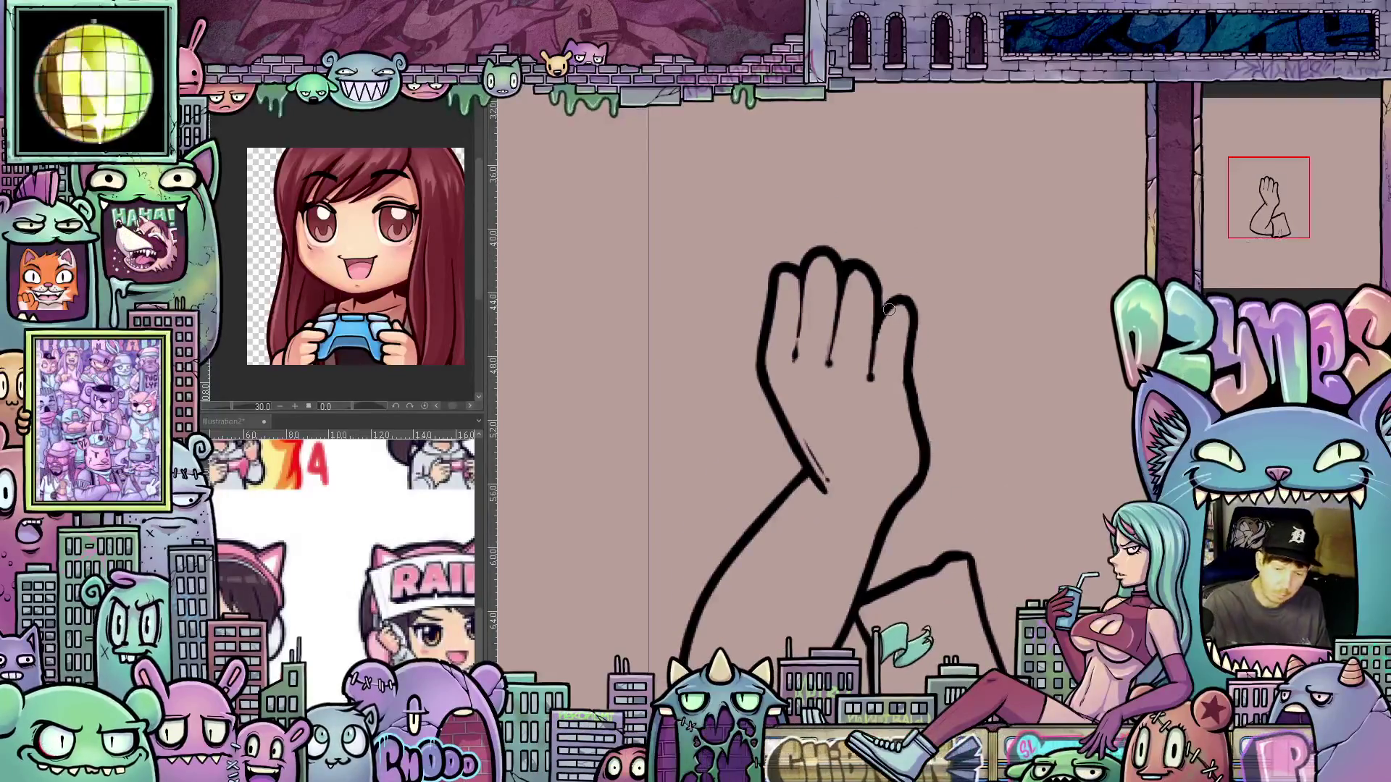
pyautogui.moveTo(898, 306); pyautogui.dragTo(911, 325)
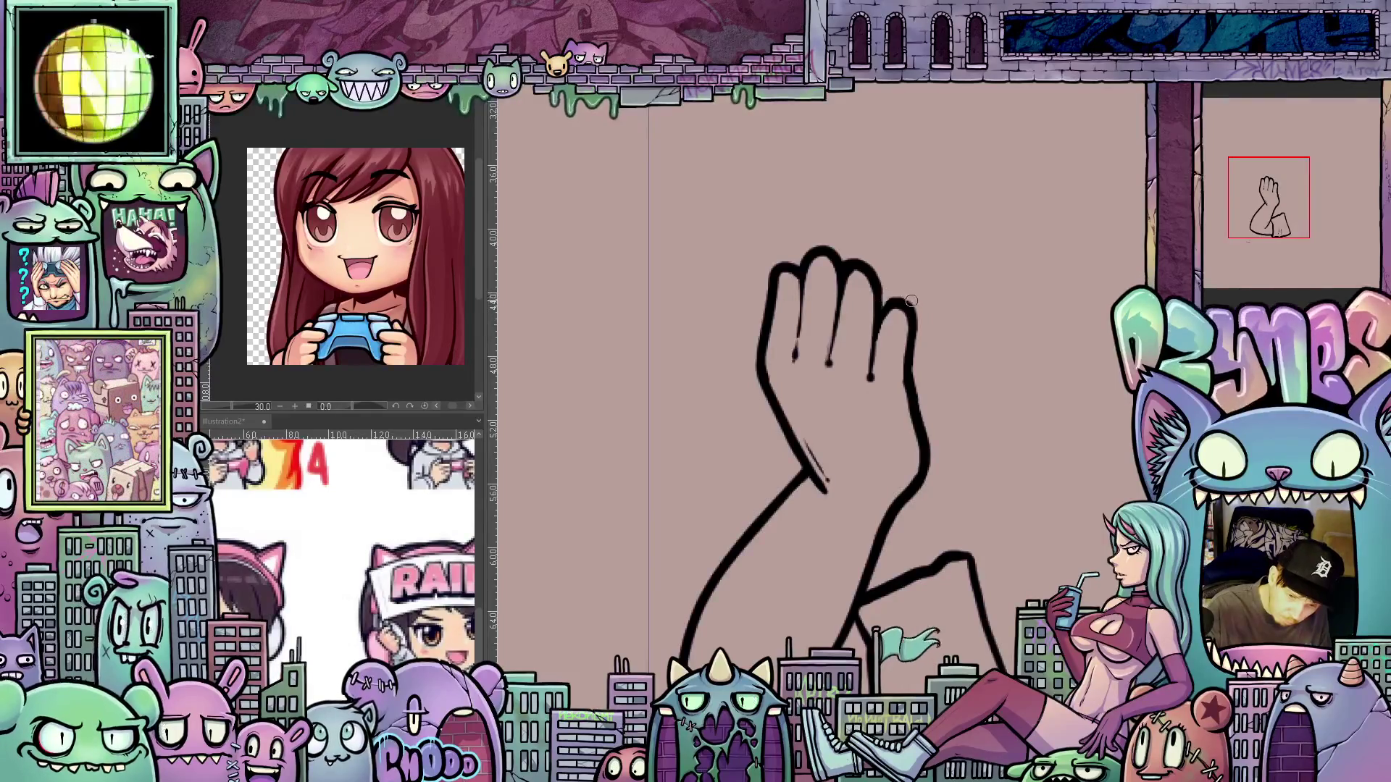
# Tilt the canvas to thicken and darken the elbow's left outline, then rotate the arm upright
pyautogui.moveTo(942, 419)
pyautogui.mouseDown()
pyautogui.moveTo(963, 351)
pyautogui.moveTo(990, 352)
pyautogui.moveTo(1001, 453)
pyautogui.mouseUp()
pyautogui.moveTo(1029, 560)
pyautogui.mouseDown()
pyautogui.moveTo(613, 476)
pyautogui.moveTo(621, 500)
pyautogui.mouseUp()
pyautogui.moveTo(606, 450); pyautogui.dragTo(637, 530)
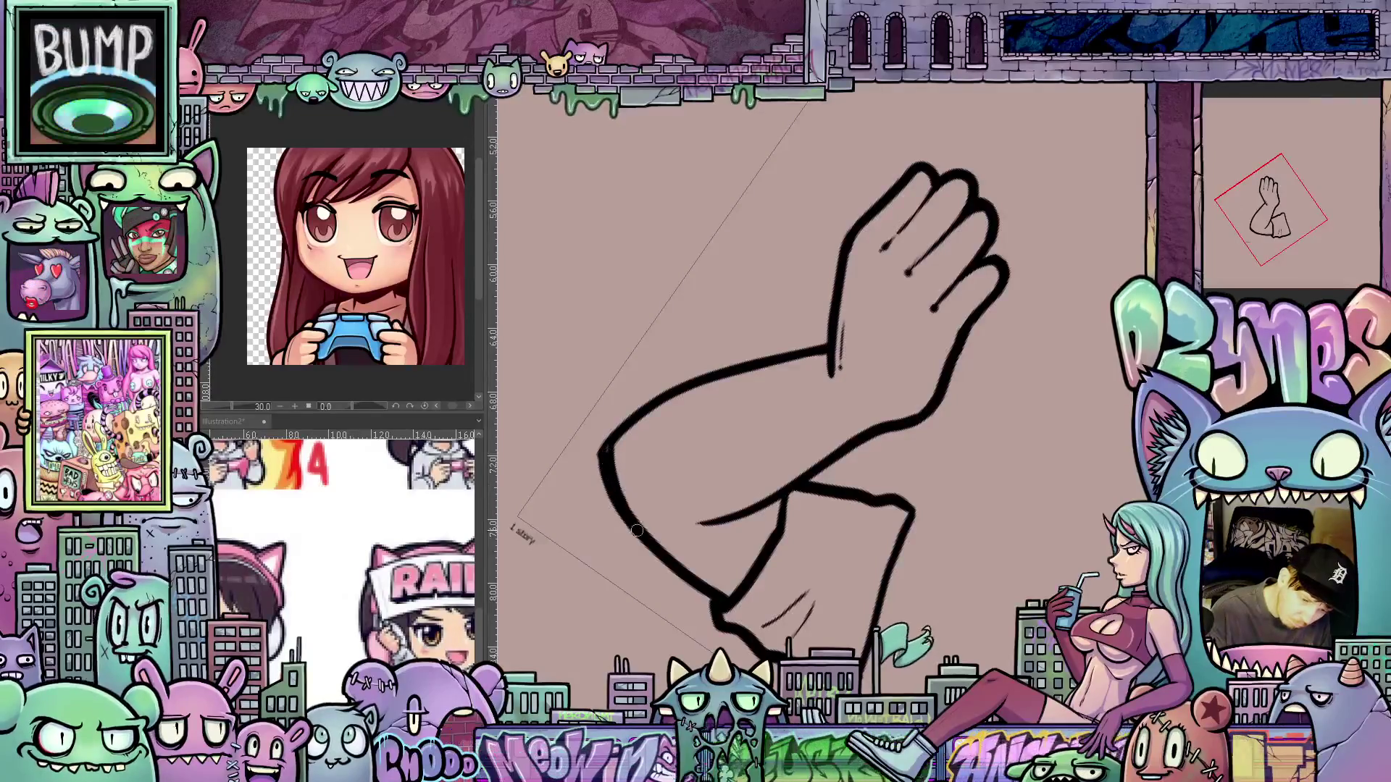
pyautogui.moveTo(606, 436); pyautogui.dragTo(615, 486)
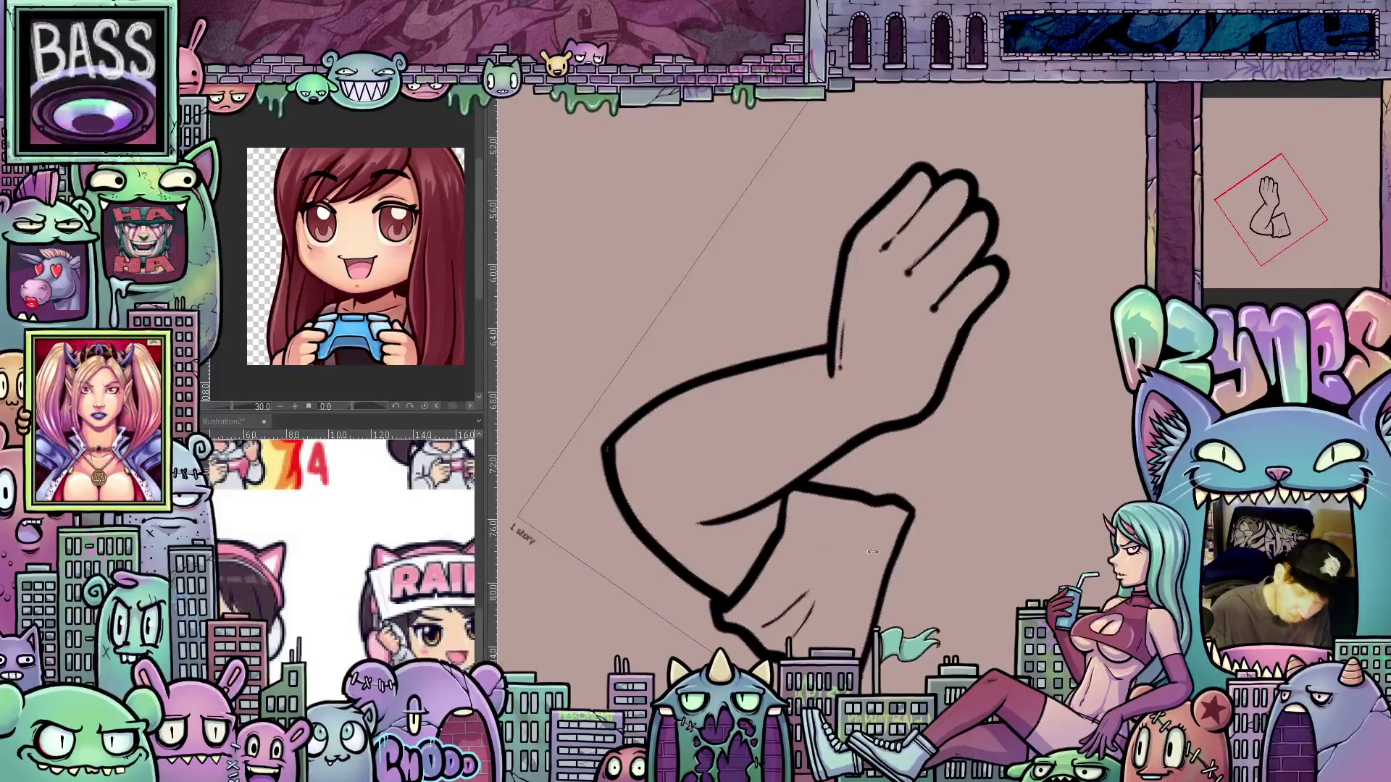
pyautogui.moveTo(666, 568); pyautogui.dragTo(967, 448)
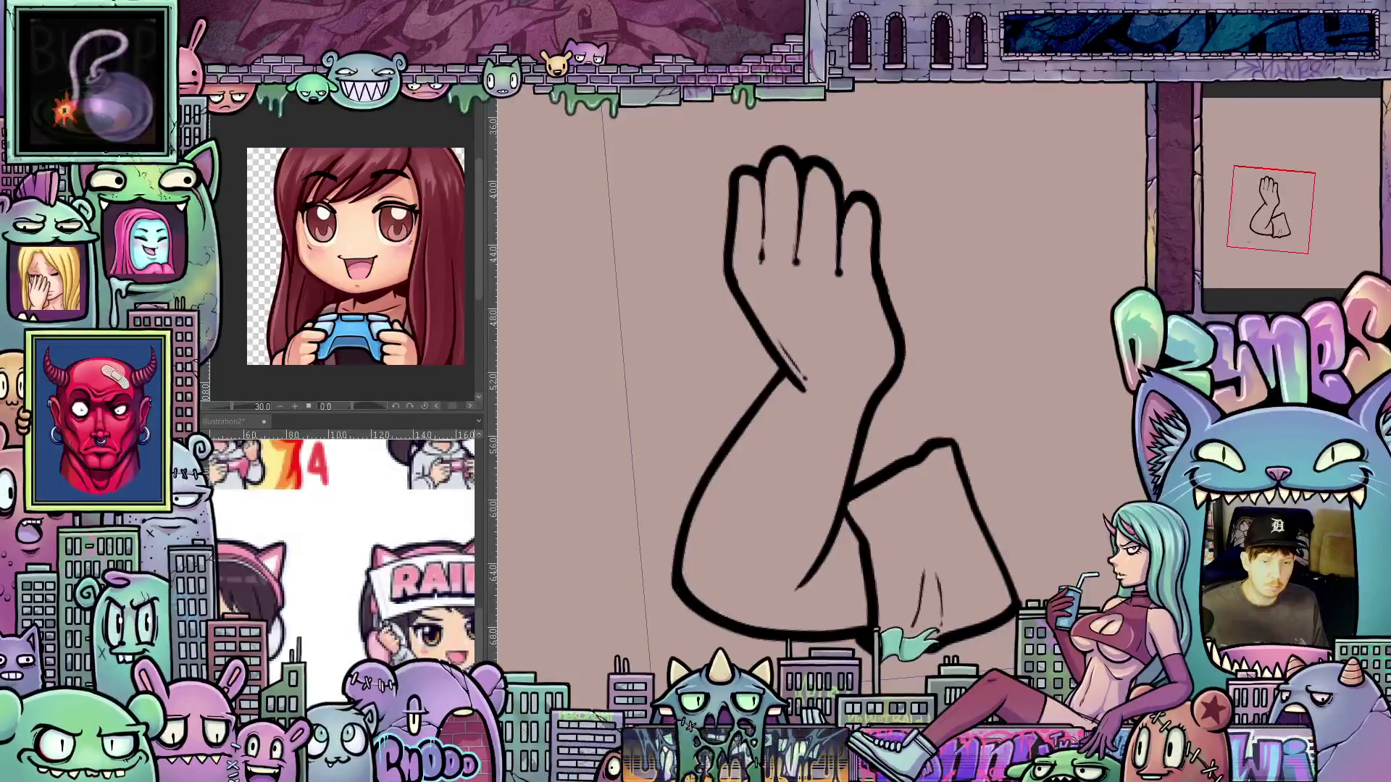
pyautogui.scroll(-2, 917, 369)
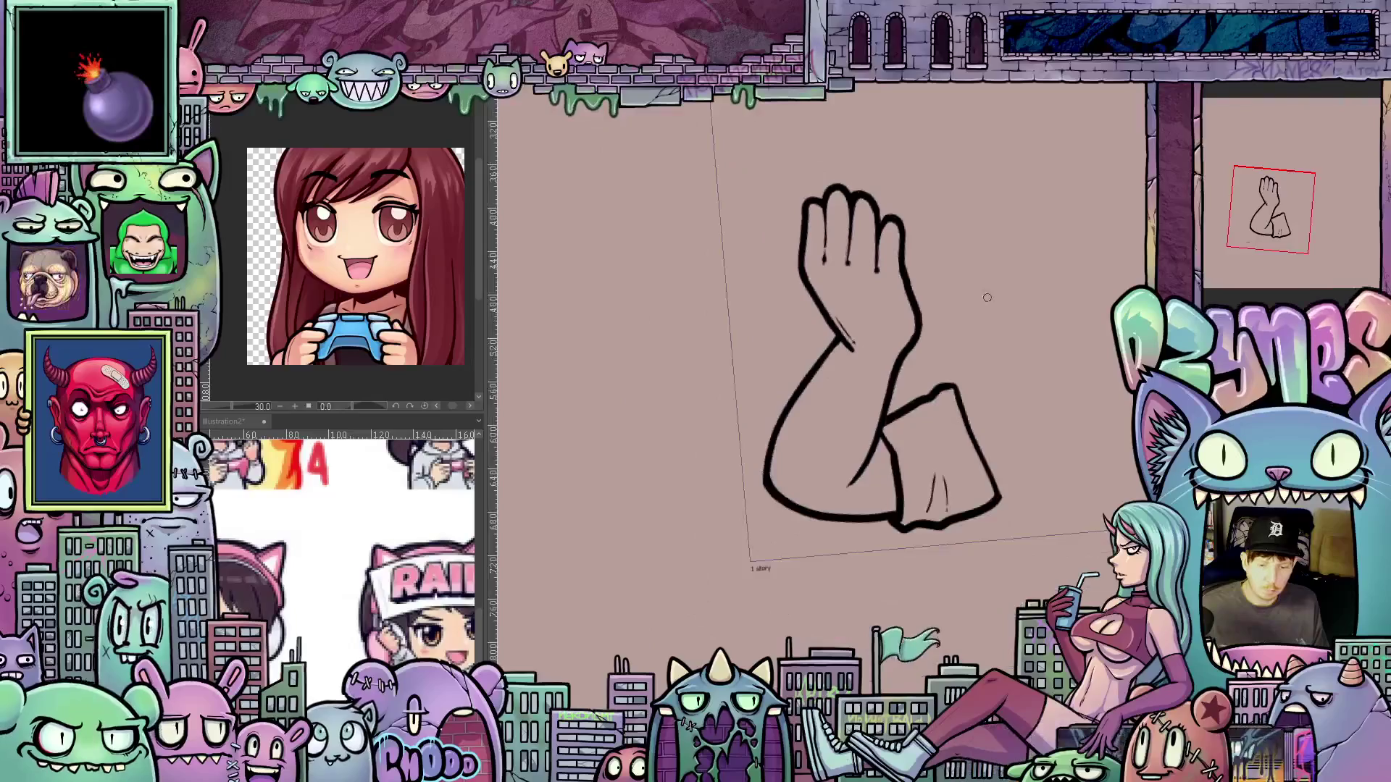
pyautogui.moveTo(917, 368); pyautogui.dragTo(874, 363)
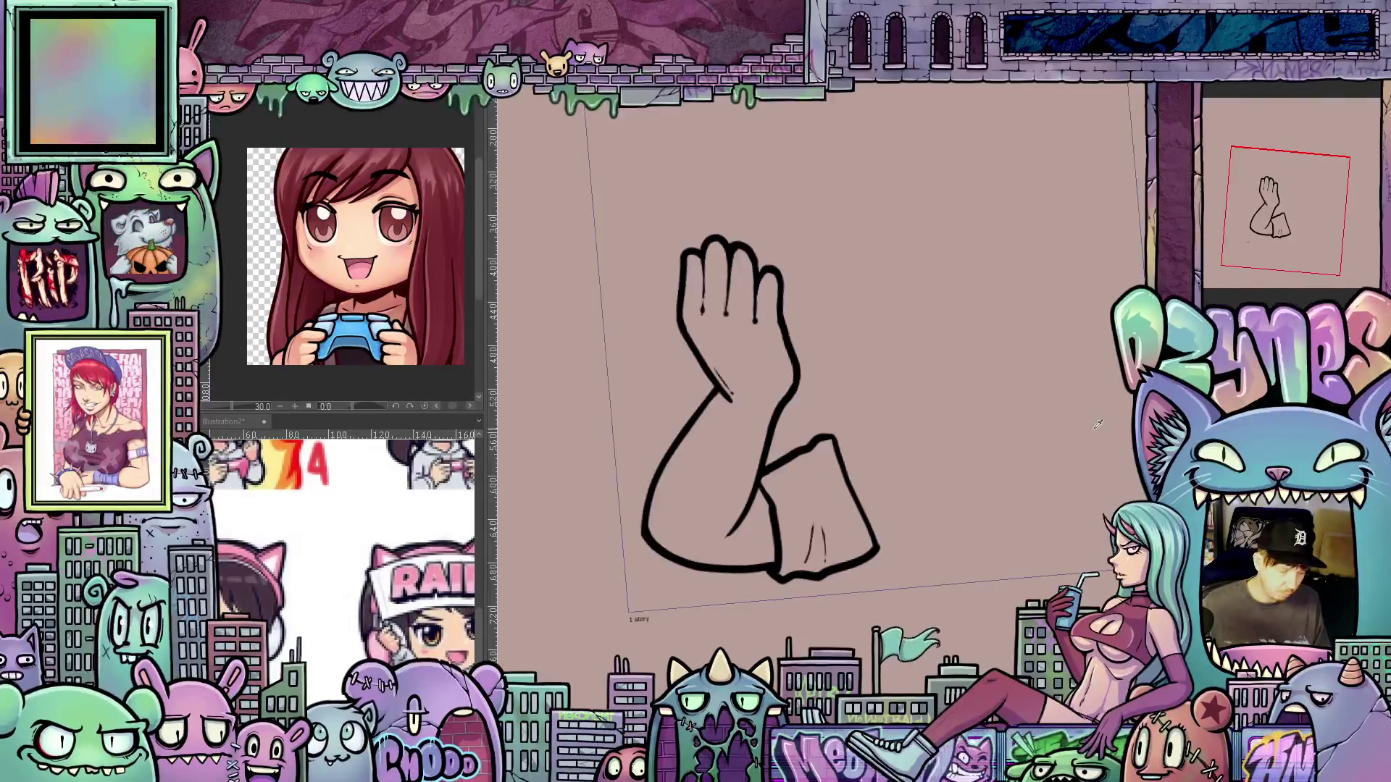
pyautogui.moveTo(878, 331)
pyautogui.mouseDown()
pyautogui.moveTo(606, 527)
pyautogui.moveTo(917, 442)
pyautogui.mouseUp()
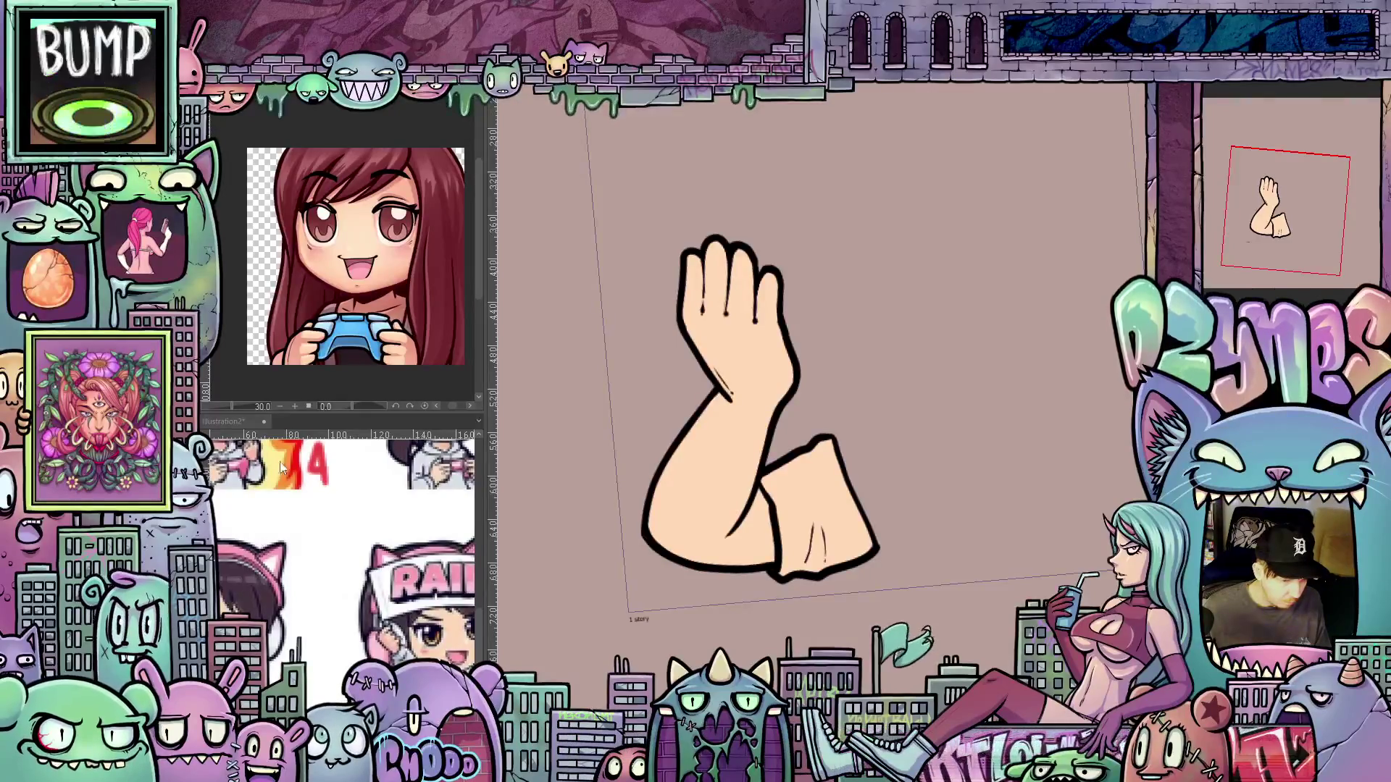
pyautogui.click(334, 304)
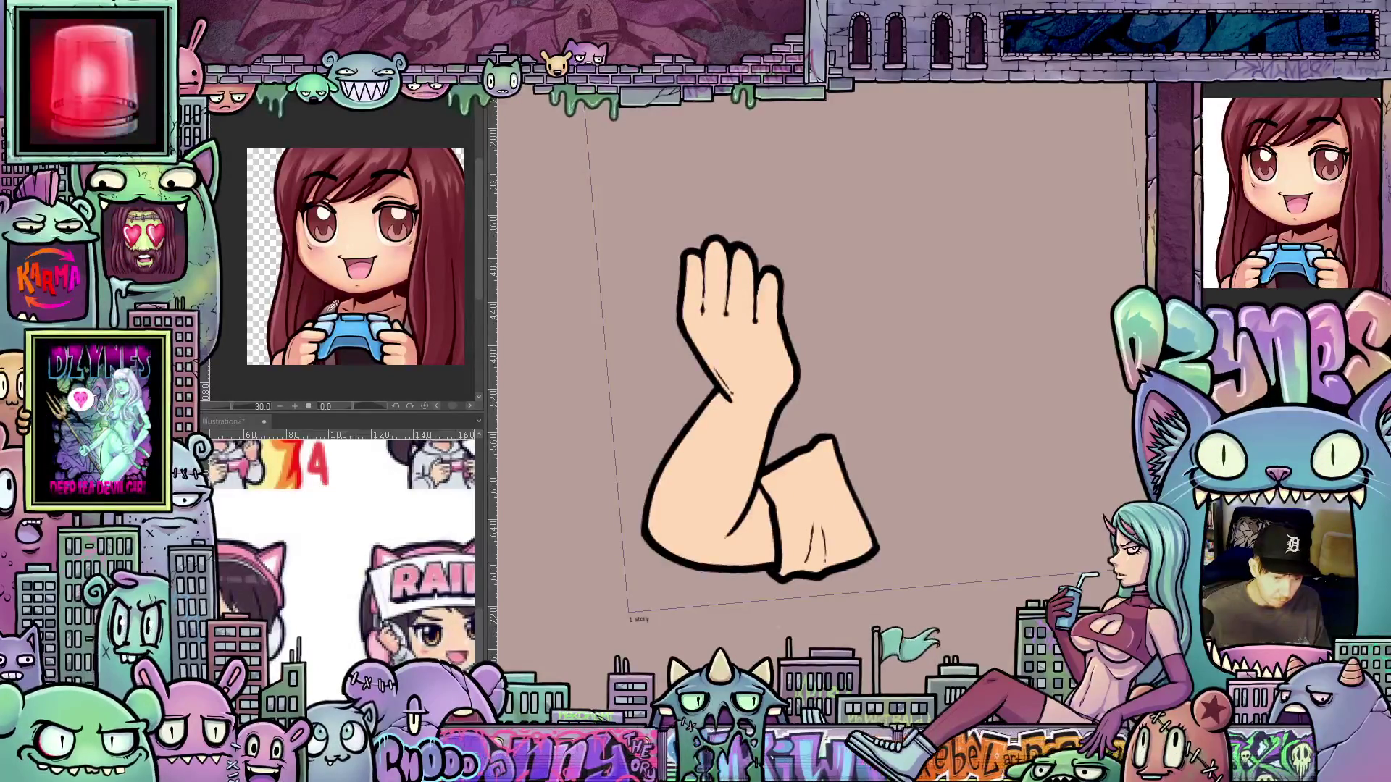
pyautogui.click(842, 517)
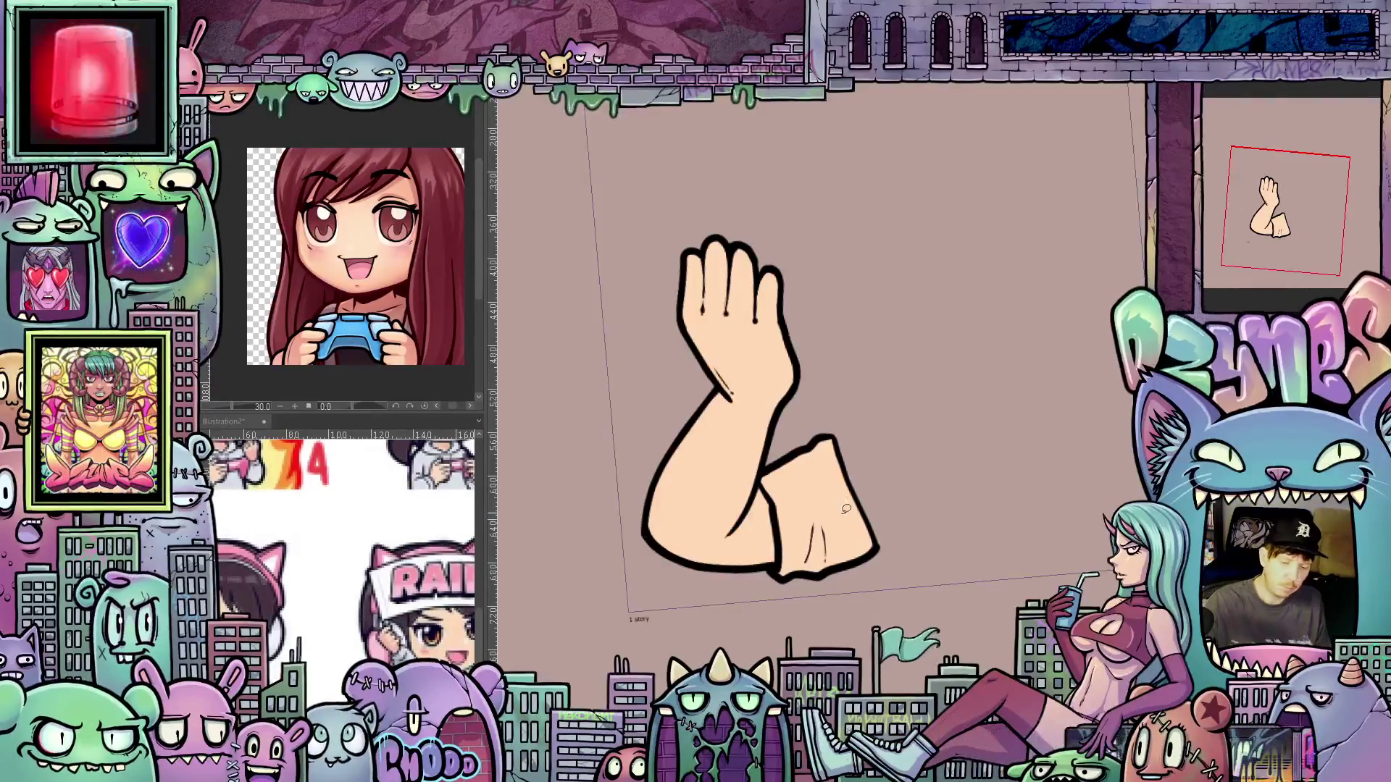
# Fill the sleeve cuff with the grayish-brown colour
pyautogui.click(849, 522)
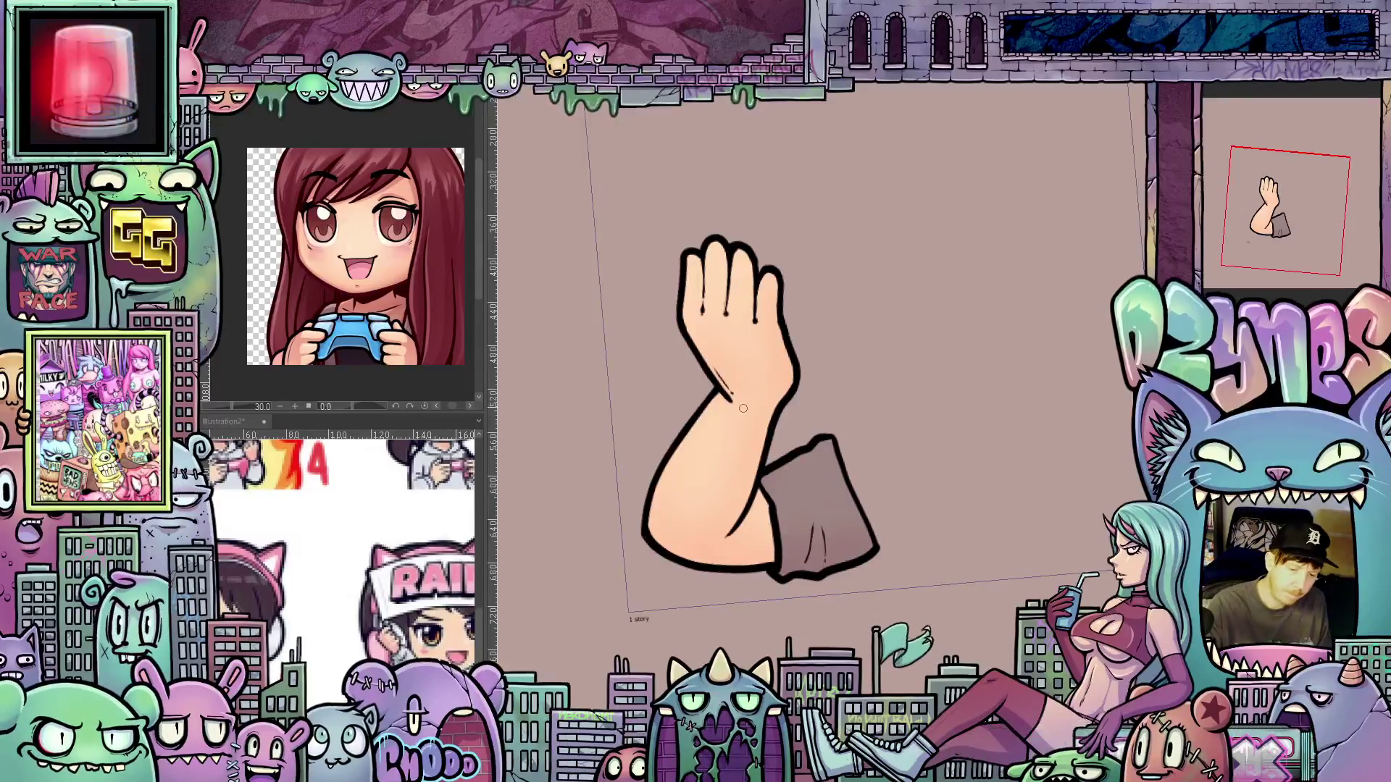
# Paint a wrist crease, pink shading down the forearm and a dark shadow along the inner forearm
pyautogui.moveTo(704, 335)
pyautogui.mouseDown()
pyautogui.moveTo(750, 346)
pyautogui.moveTo(767, 390)
pyautogui.moveTo(725, 395)
pyautogui.moveTo(696, 337)
pyautogui.moveTo(746, 348)
pyautogui.moveTo(754, 397)
pyautogui.moveTo(746, 355)
pyautogui.moveTo(761, 374)
pyautogui.moveTo(757, 355)
pyautogui.moveTo(795, 368)
pyautogui.moveTo(781, 329)
pyautogui.mouseUp()
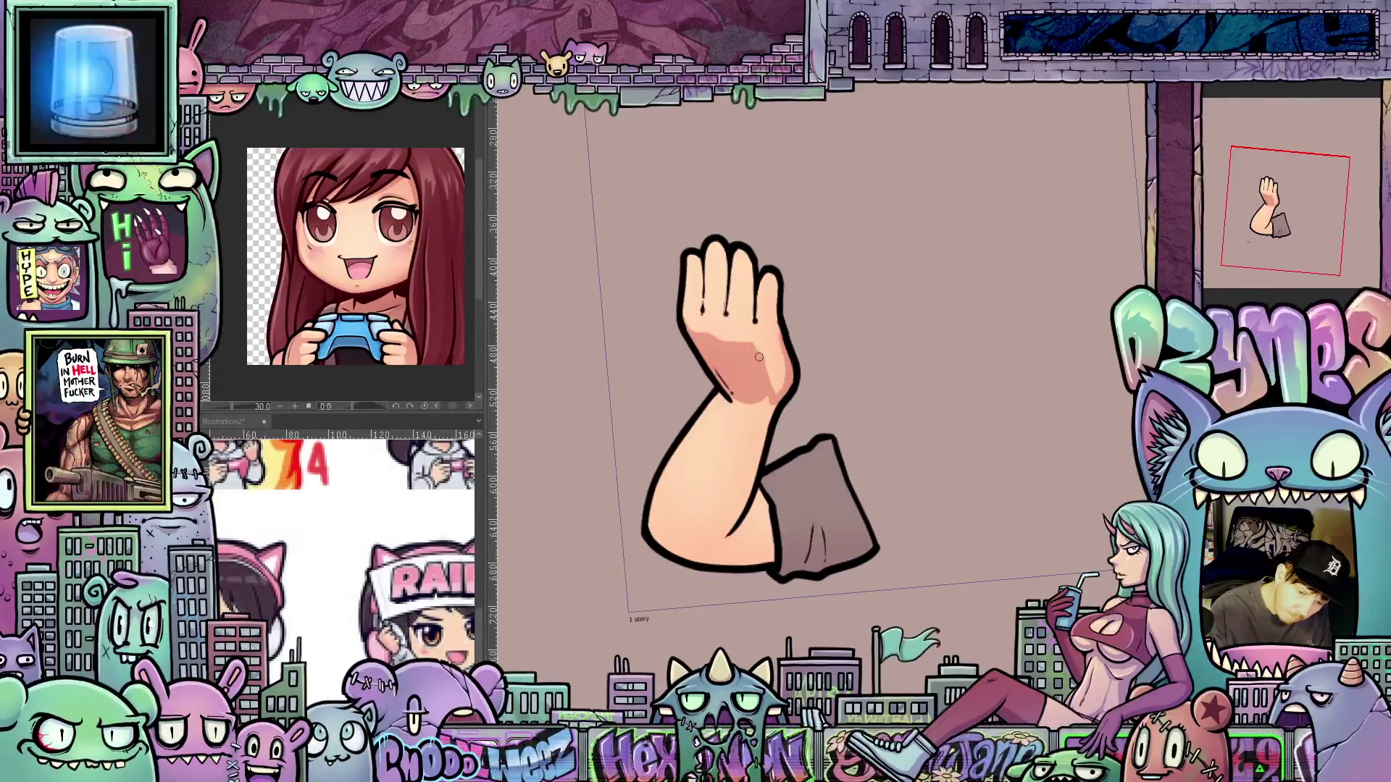
pyautogui.moveTo(781, 398); pyautogui.dragTo(783, 392)
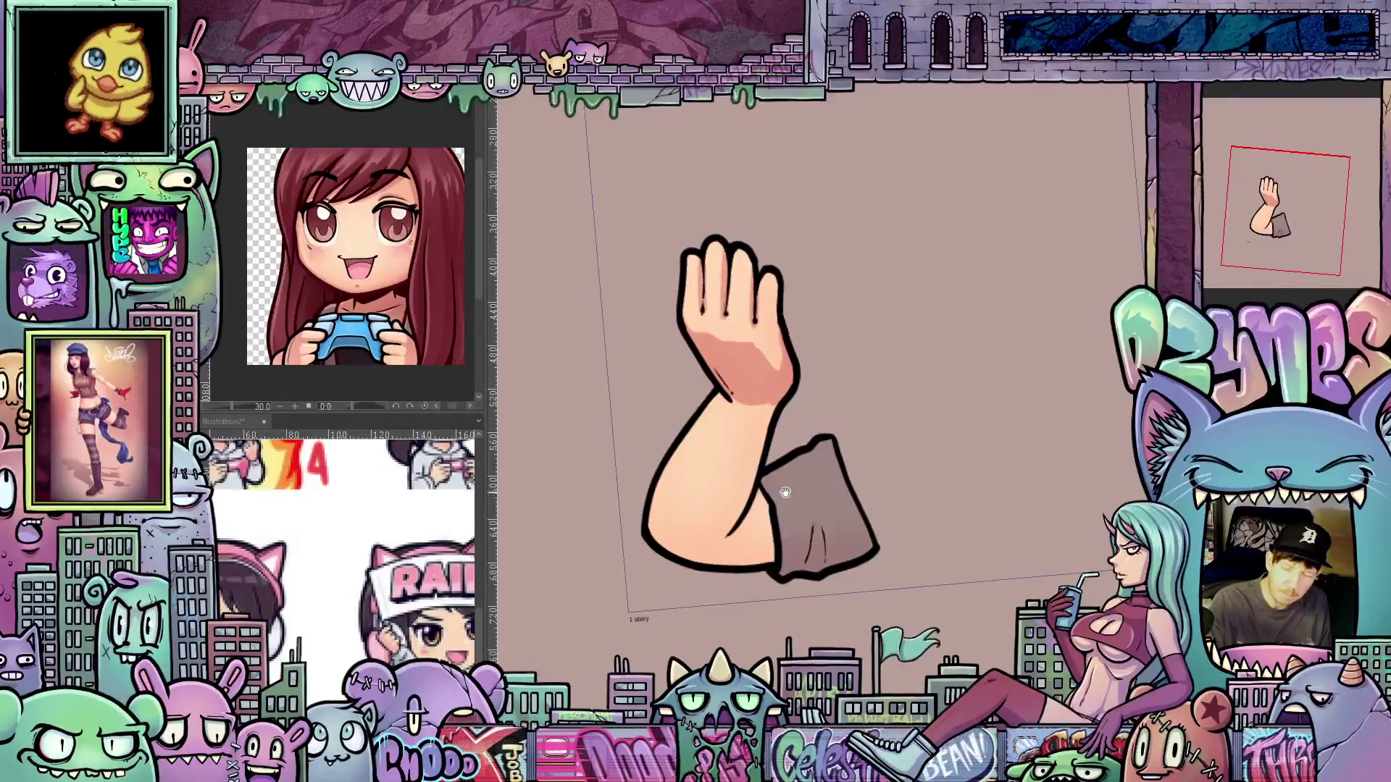
pyautogui.moveTo(782, 493); pyautogui.dragTo(859, 432)
pyautogui.moveTo(833, 341)
pyautogui.mouseDown()
pyautogui.moveTo(804, 473)
pyautogui.moveTo(833, 348)
pyautogui.moveTo(852, 352)
pyautogui.moveTo(855, 377)
pyautogui.moveTo(800, 549)
pyautogui.mouseUp()
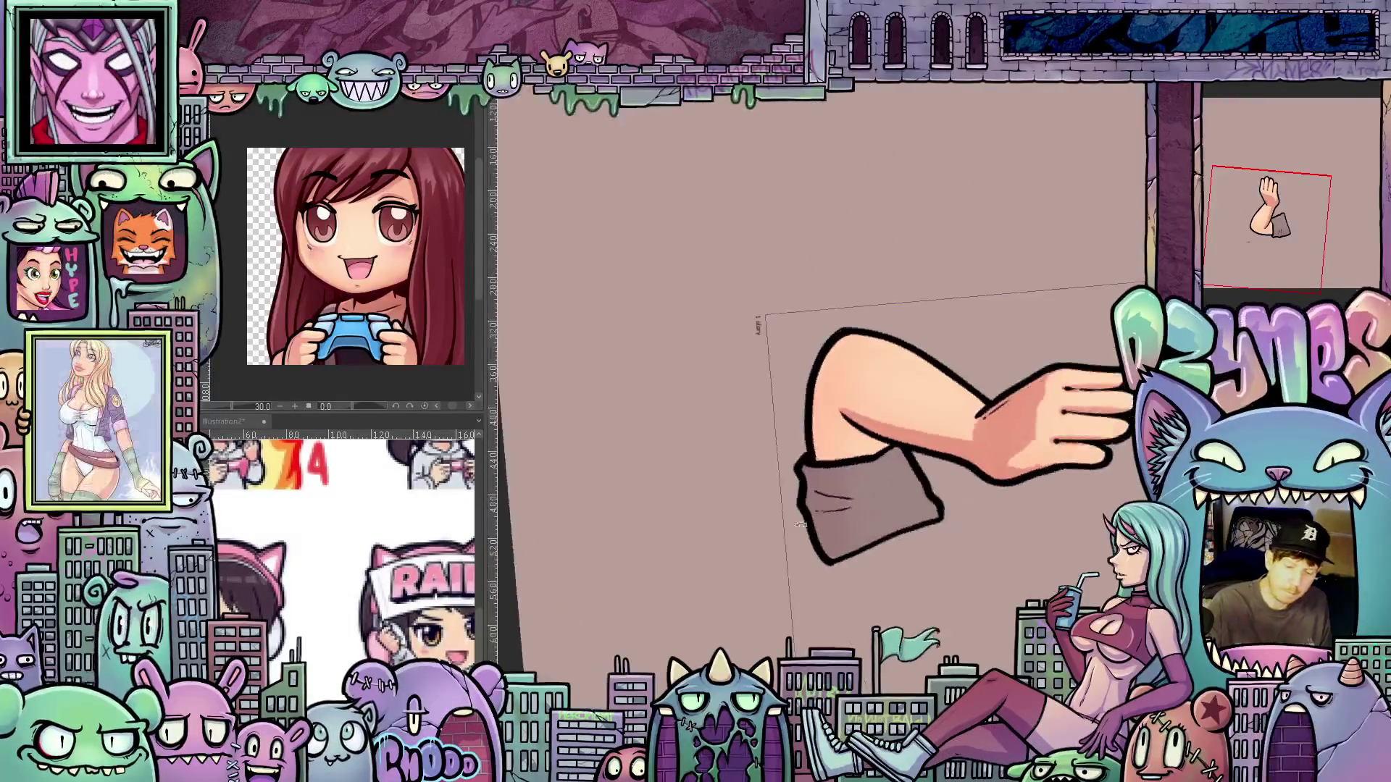
pyautogui.moveTo(846, 335)
pyautogui.mouseDown()
pyautogui.moveTo(826, 381)
pyautogui.moveTo(830, 464)
pyautogui.moveTo(819, 451)
pyautogui.moveTo(860, 441)
pyautogui.mouseUp()
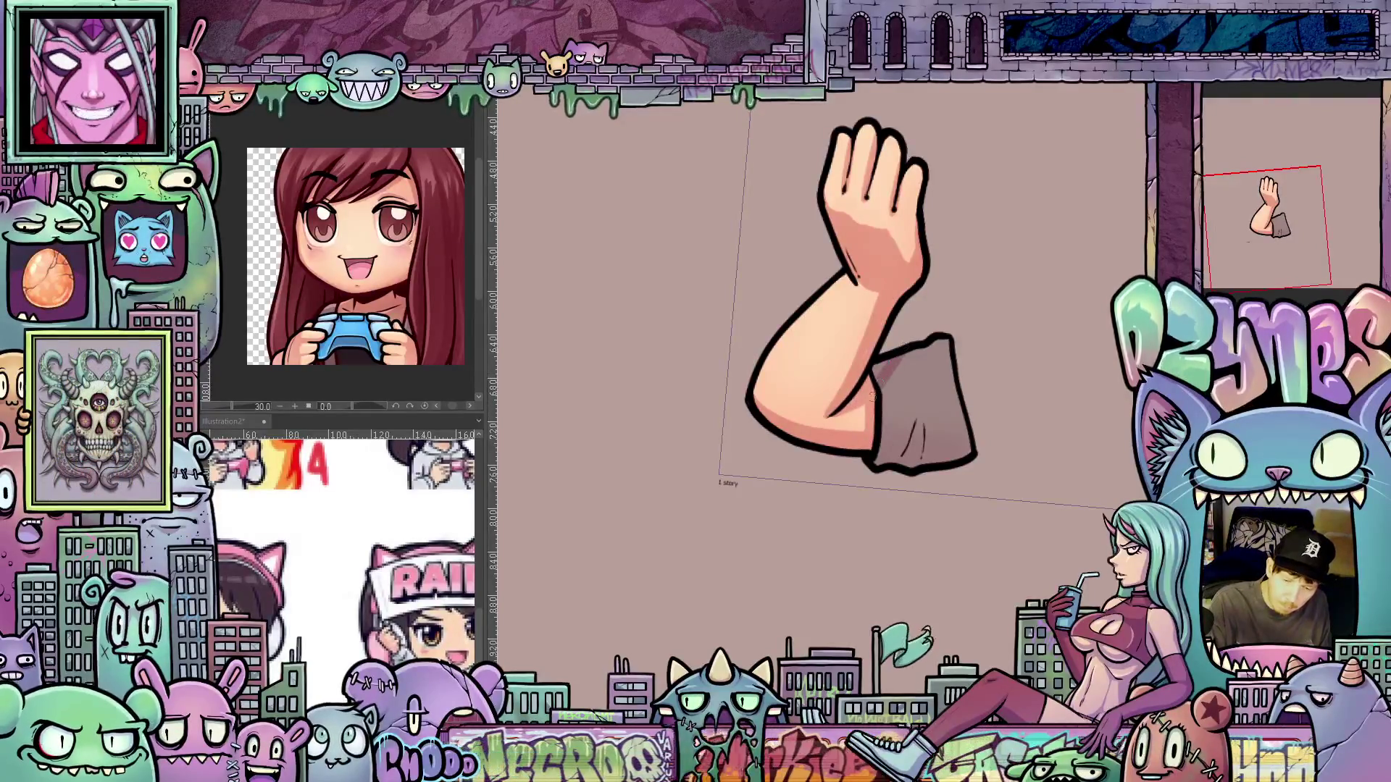
pyautogui.moveTo(913, 406)
pyautogui.mouseDown()
pyautogui.moveTo(878, 410)
pyautogui.moveTo(910, 392)
pyautogui.moveTo(926, 404)
pyautogui.mouseUp()
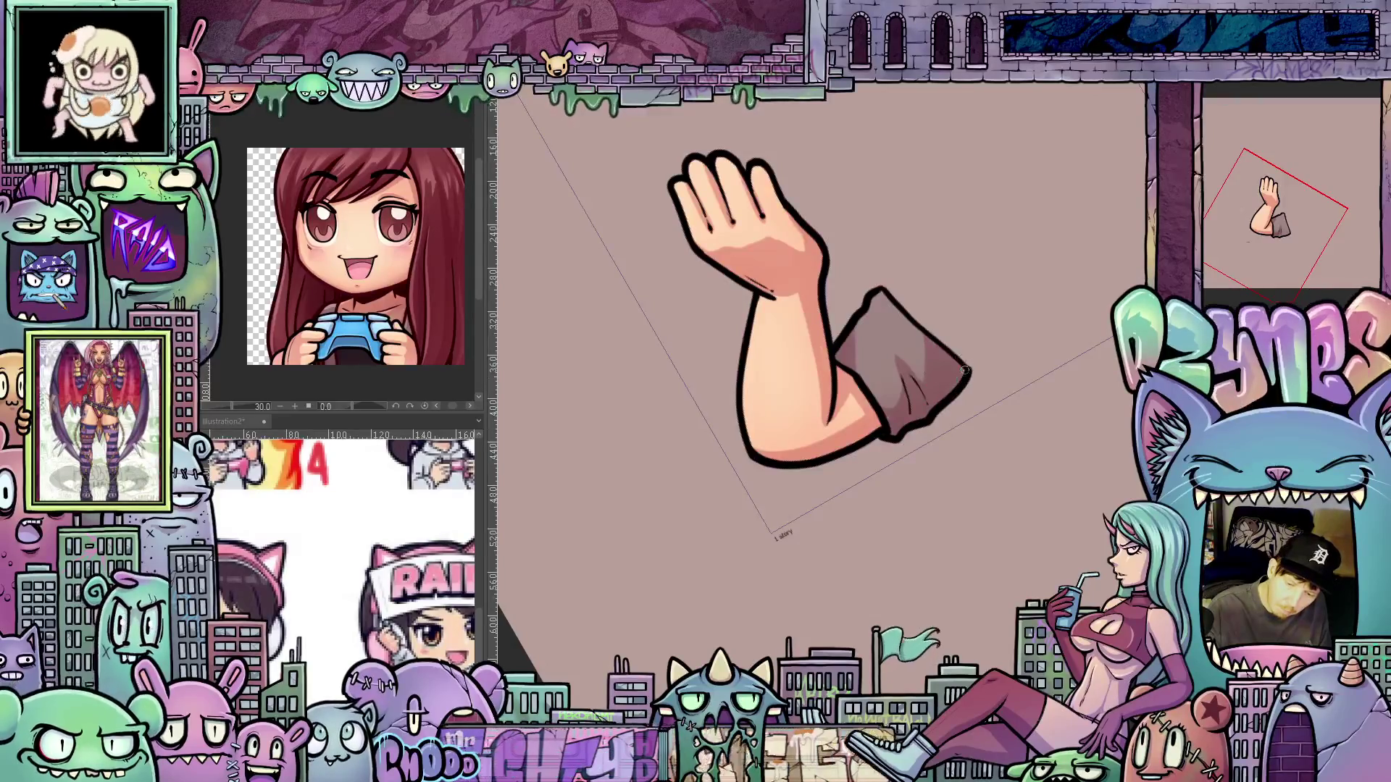
pyautogui.hotkey('ctrl', '@')
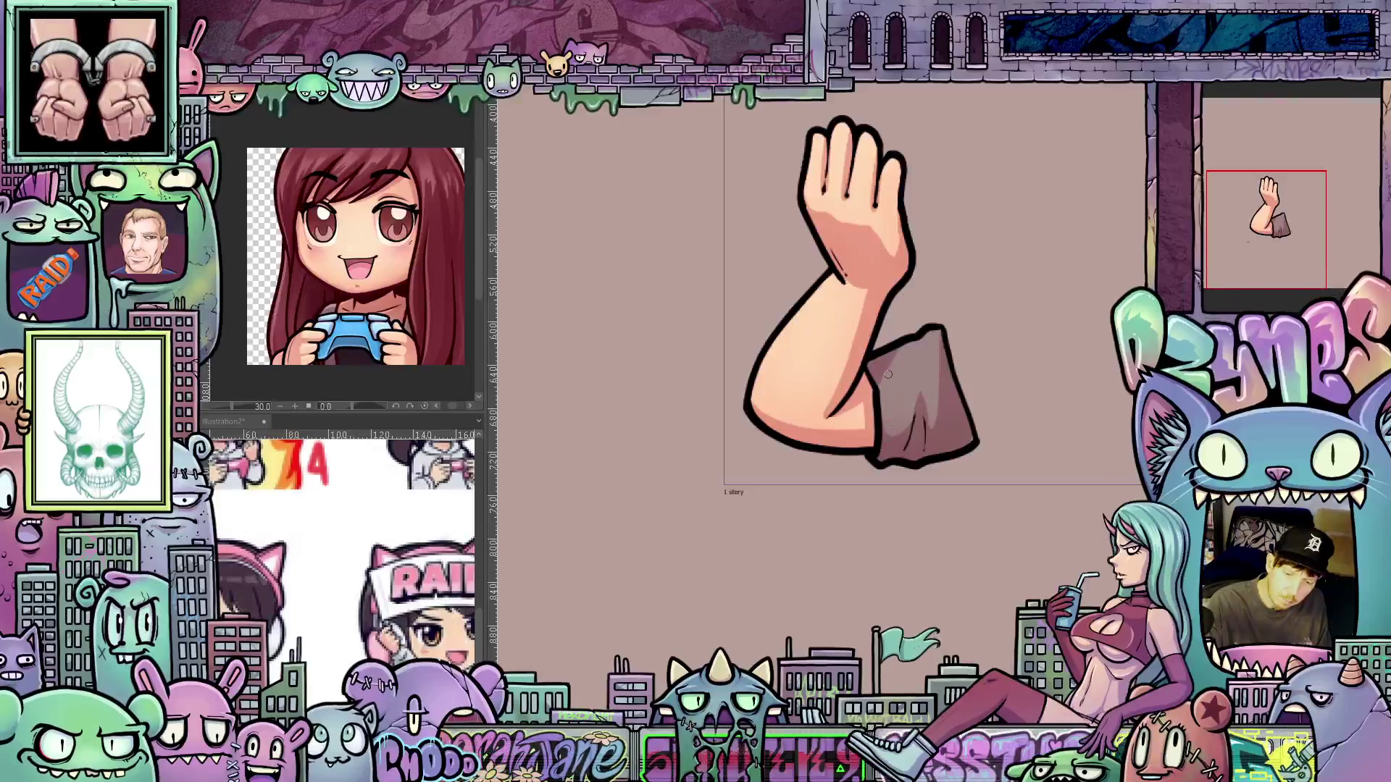
# Pan and zoom the view until the shaded waving arm sits centred on screen
pyautogui.moveTo(921, 505); pyautogui.dragTo(972, 683)
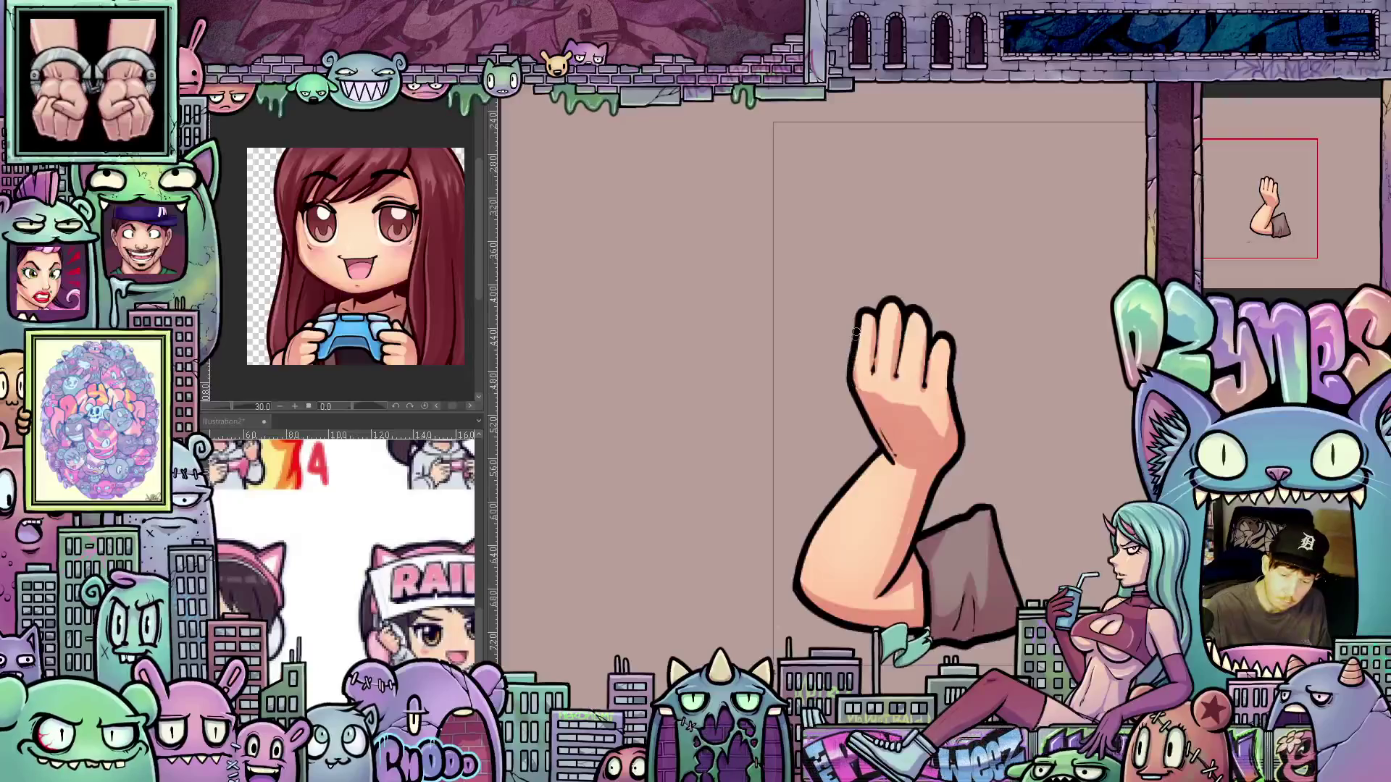
pyautogui.moveTo(985, 545)
pyautogui.mouseDown()
pyautogui.moveTo(961, 482)
pyautogui.moveTo(979, 576)
pyautogui.mouseUp()
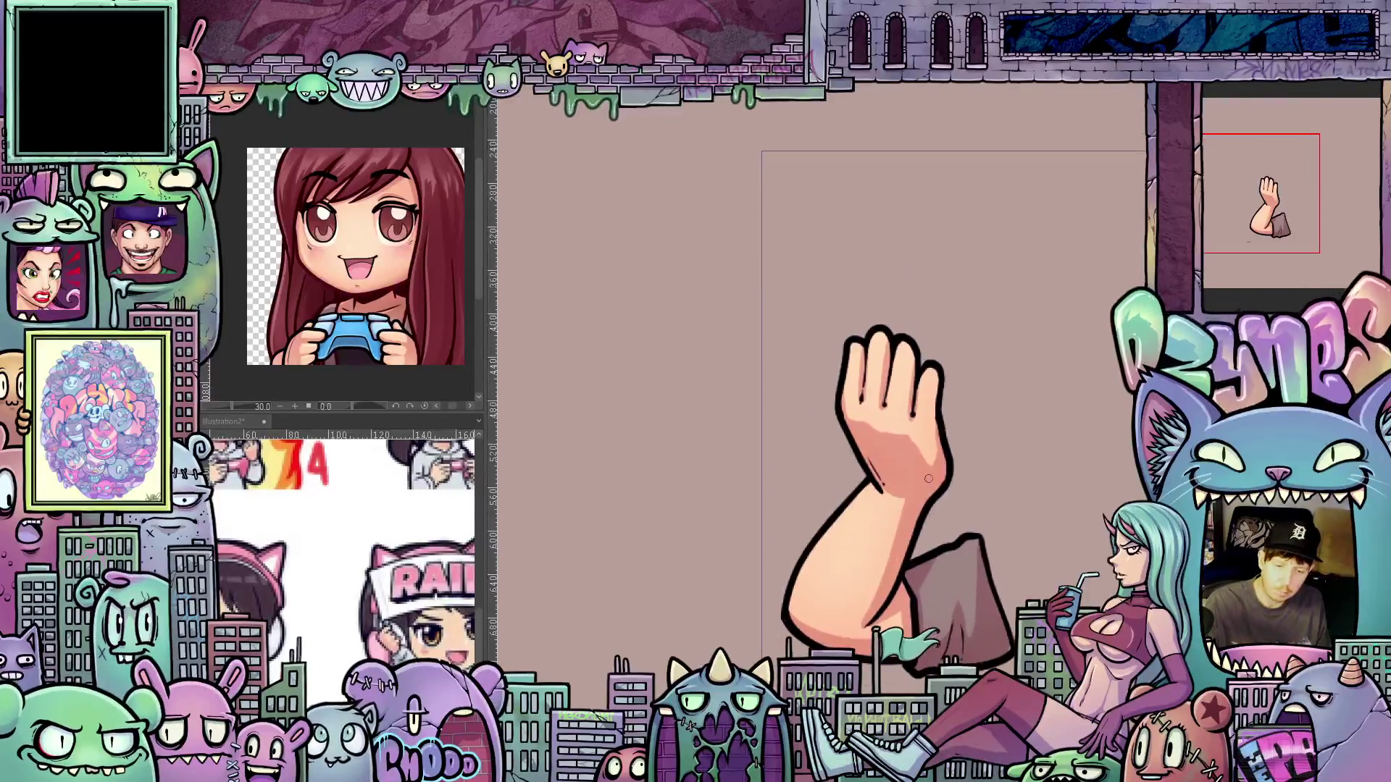
pyautogui.moveTo(887, 395); pyautogui.dragTo(890, 421)
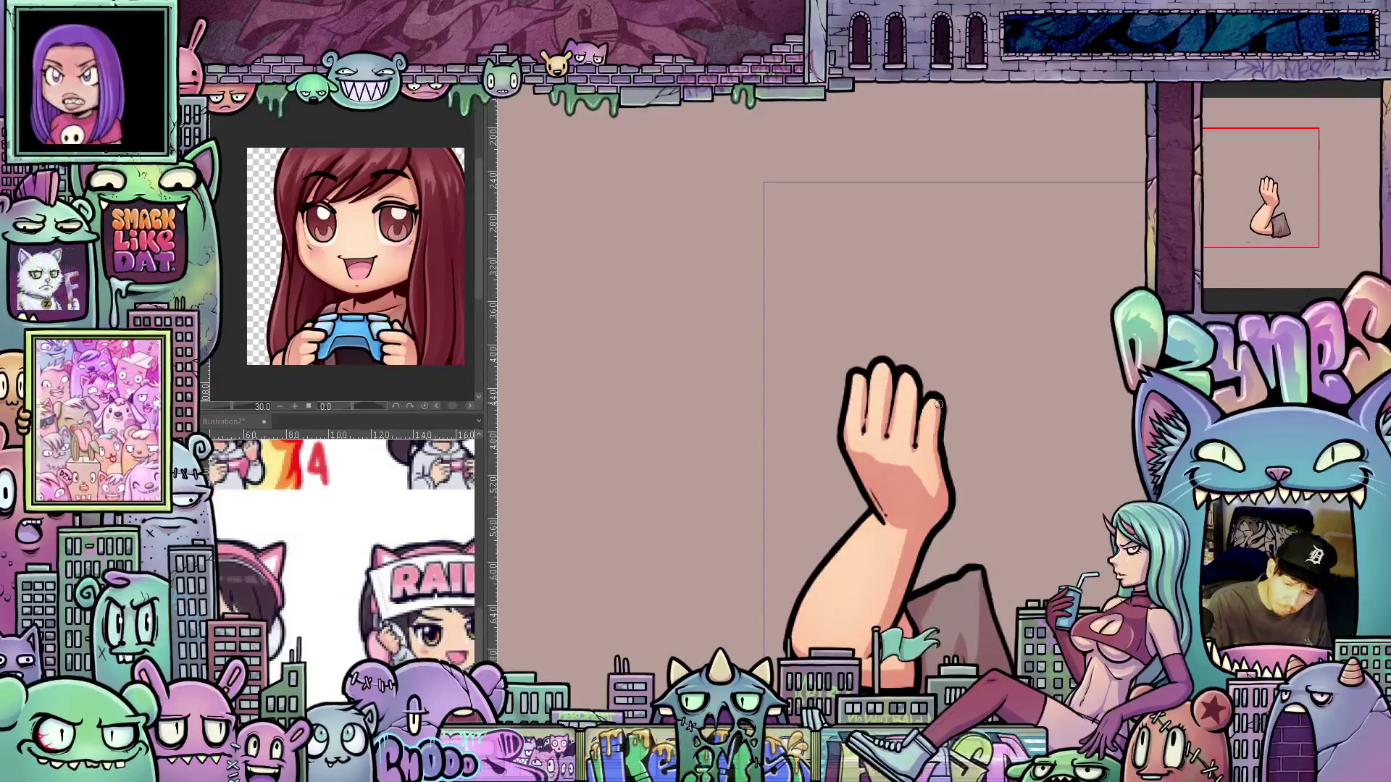
pyautogui.scroll(-3, 939, 447)
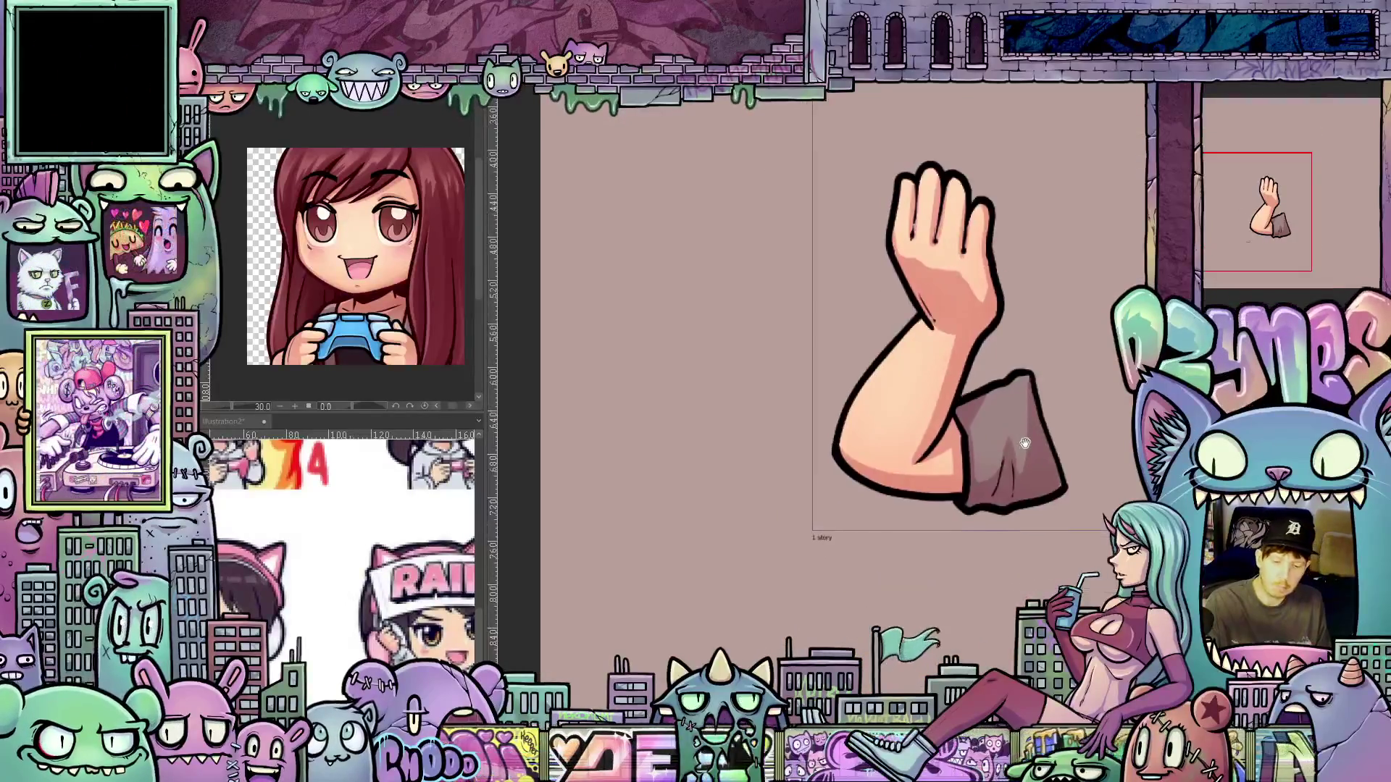
pyautogui.moveTo(1014, 508); pyautogui.dragTo(1011, 509)
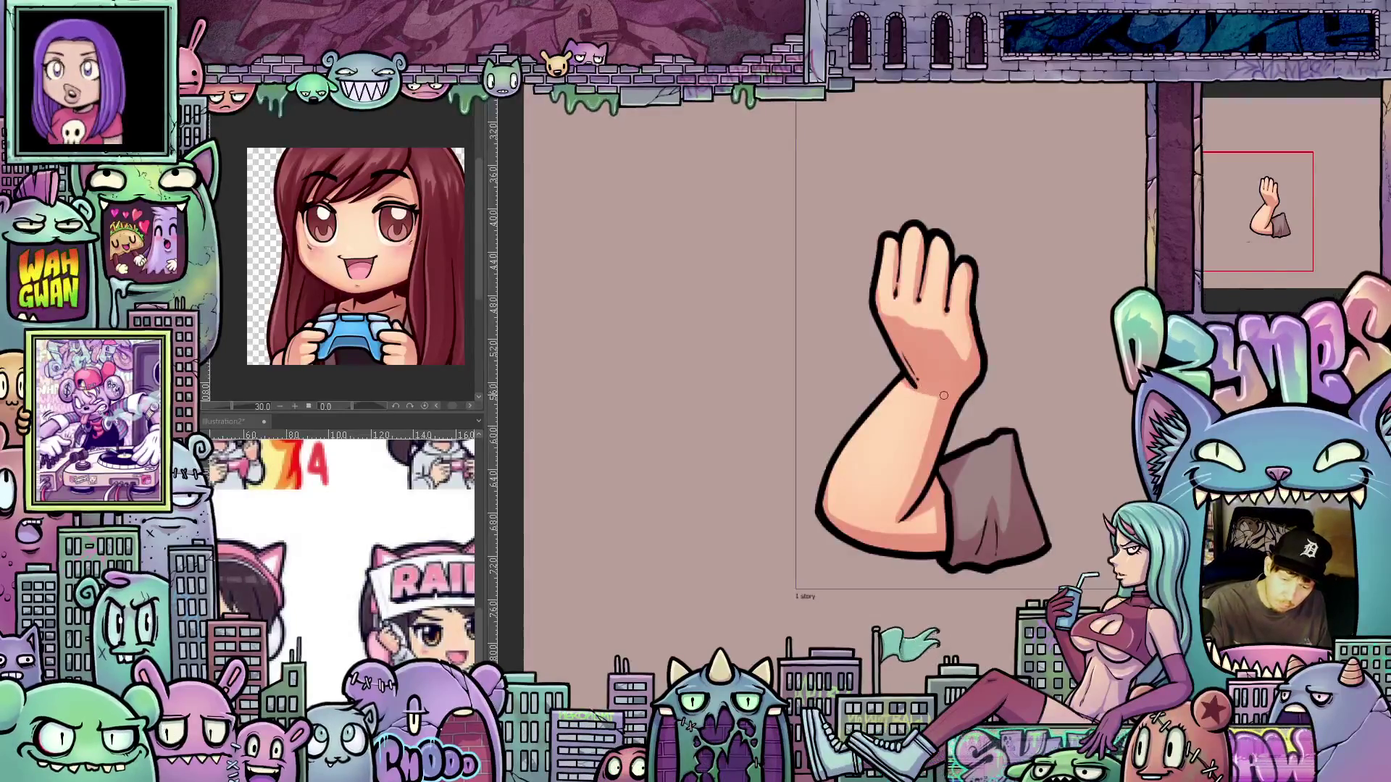
pyautogui.moveTo(1019, 566); pyautogui.dragTo(987, 534)
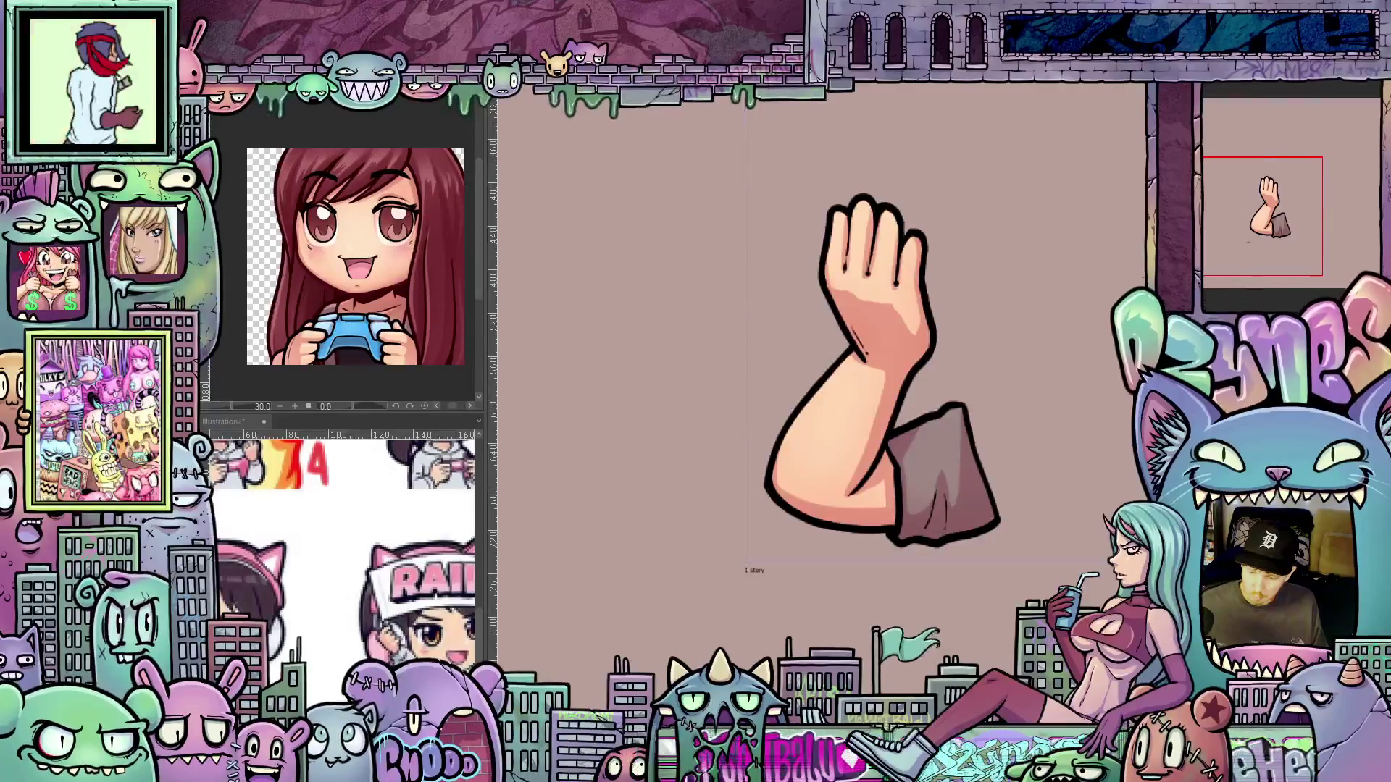
pyautogui.rightClick(1220, 192)
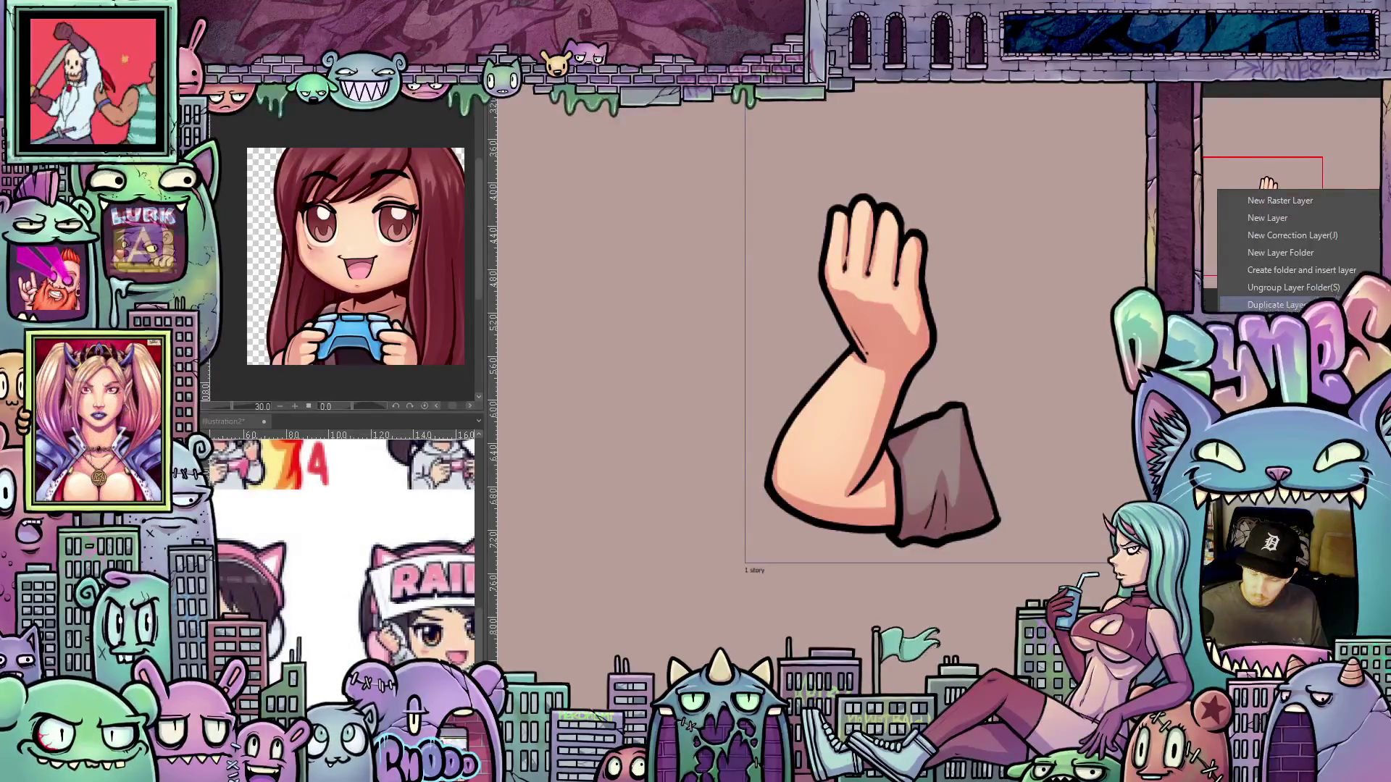
pyautogui.press('Escape')
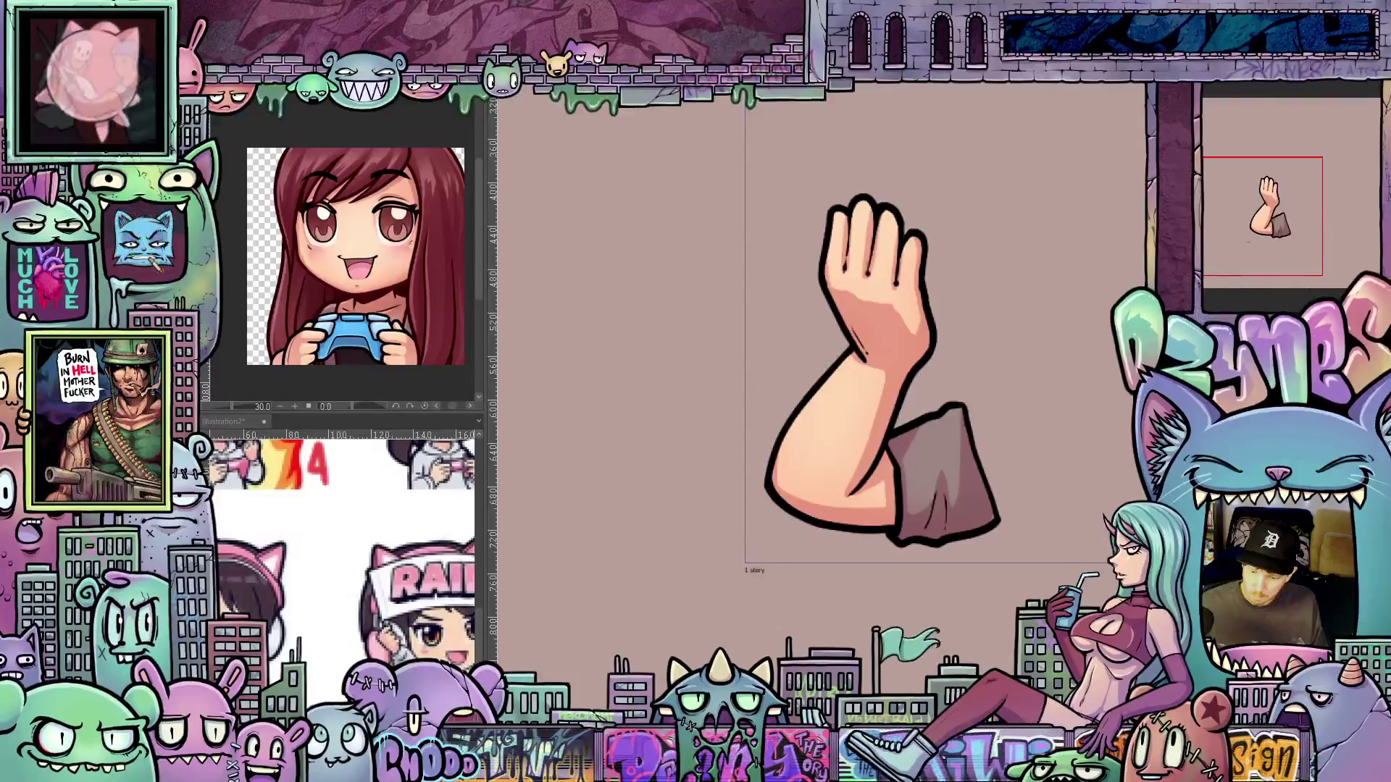
pyautogui.rightClick(1218, 199)
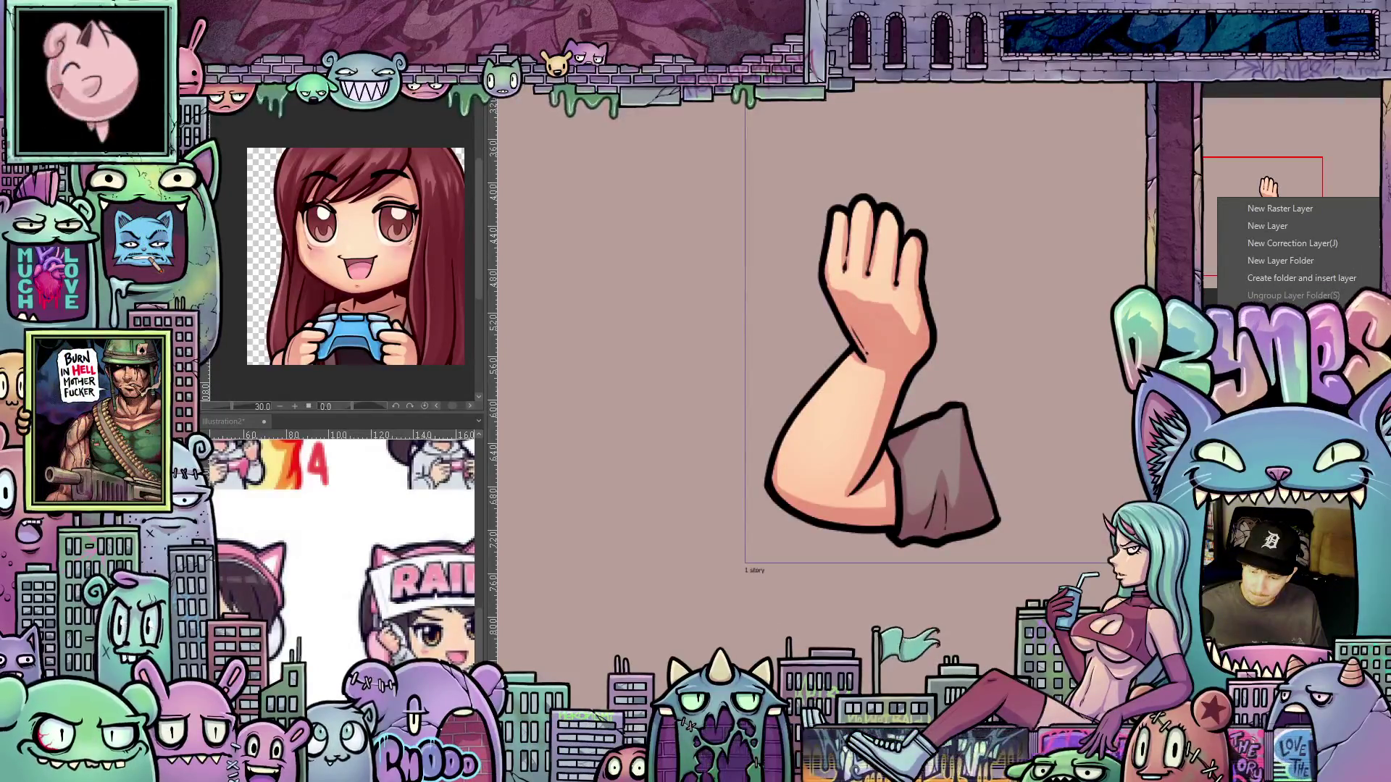
pyautogui.click(455, 240)
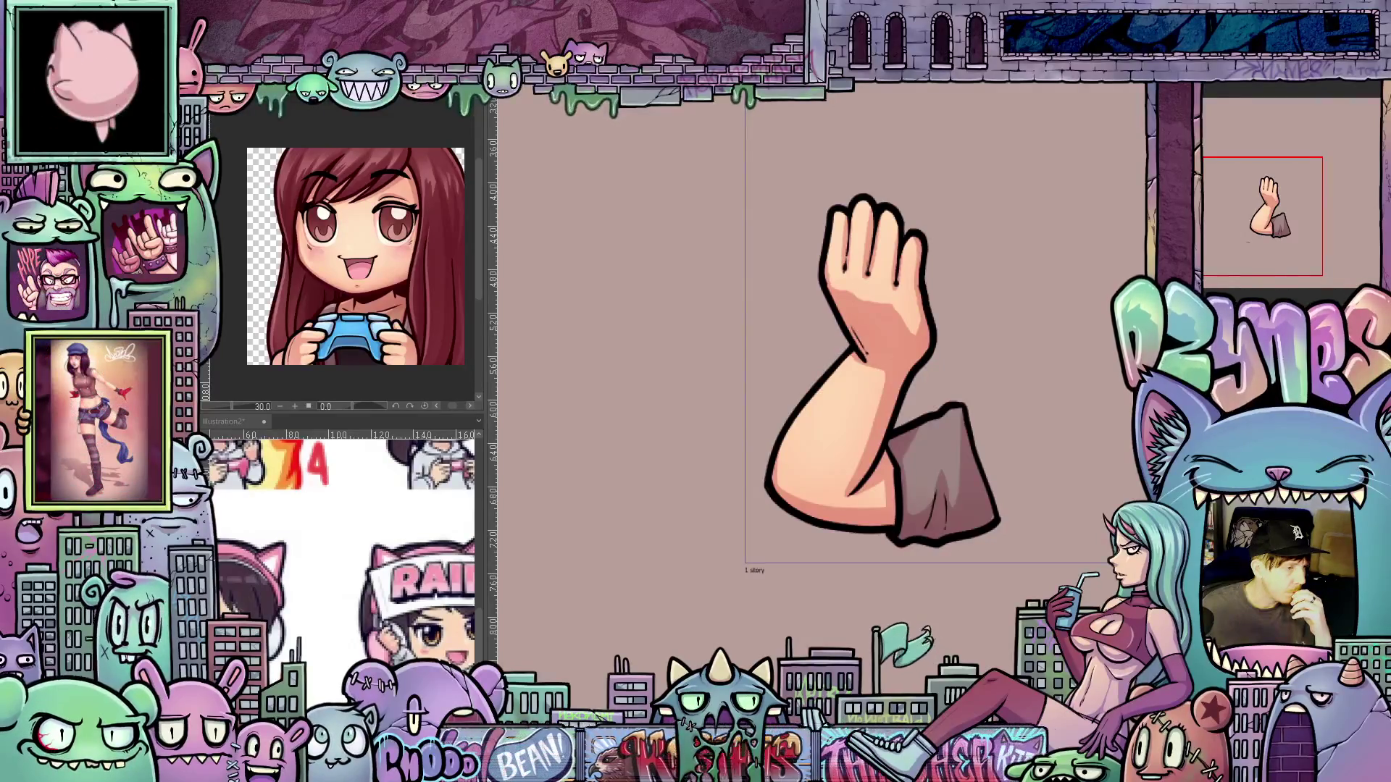
pyautogui.hotkey('ctrl', 'z')
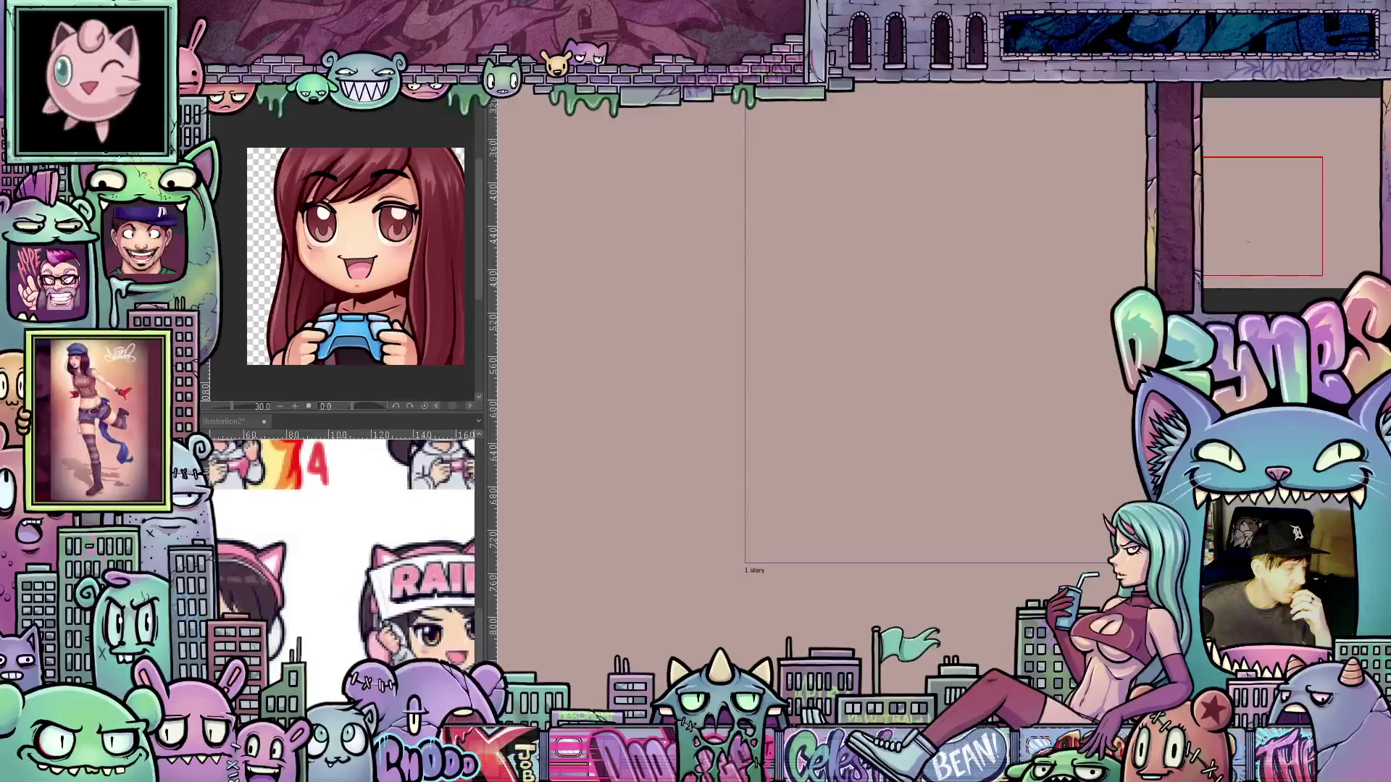
pyautogui.hotkey('ctrl', 'y')
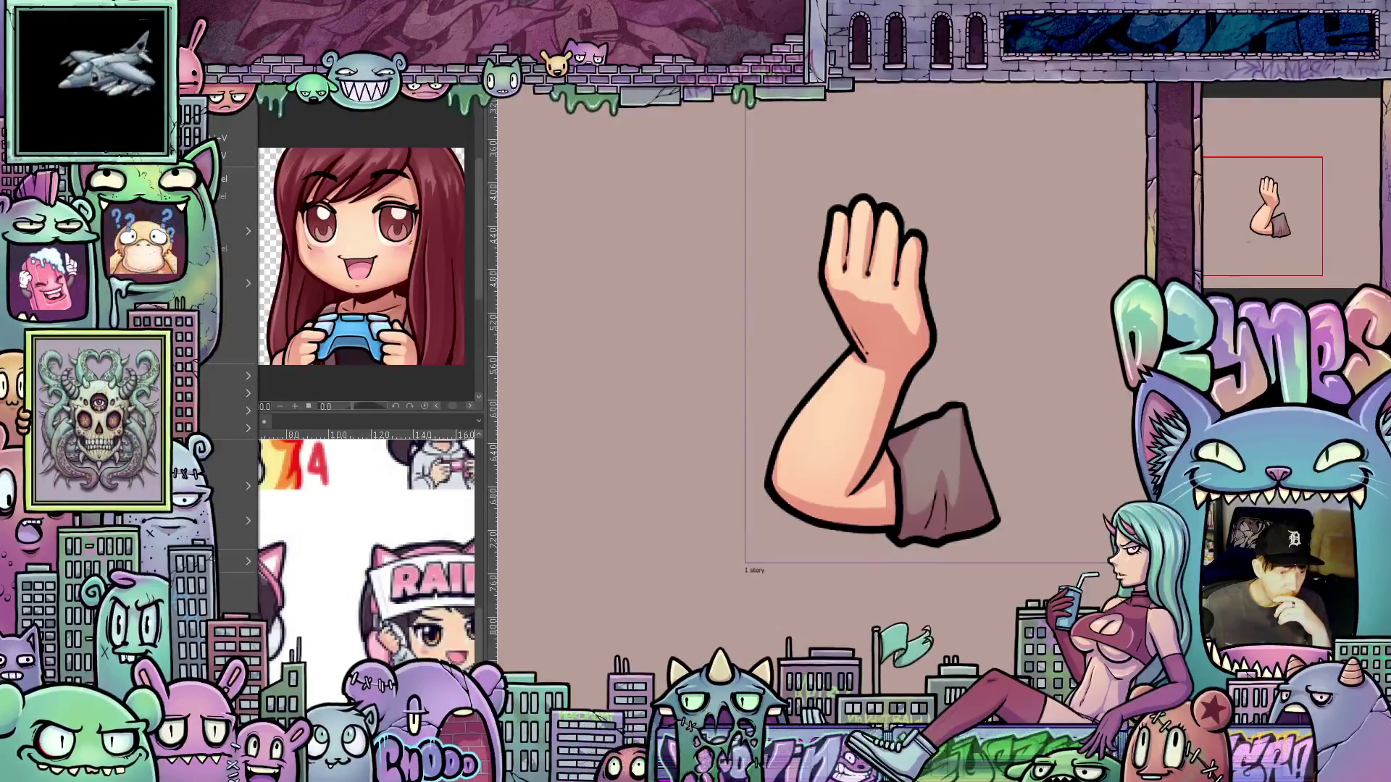
pyautogui.press('Escape')
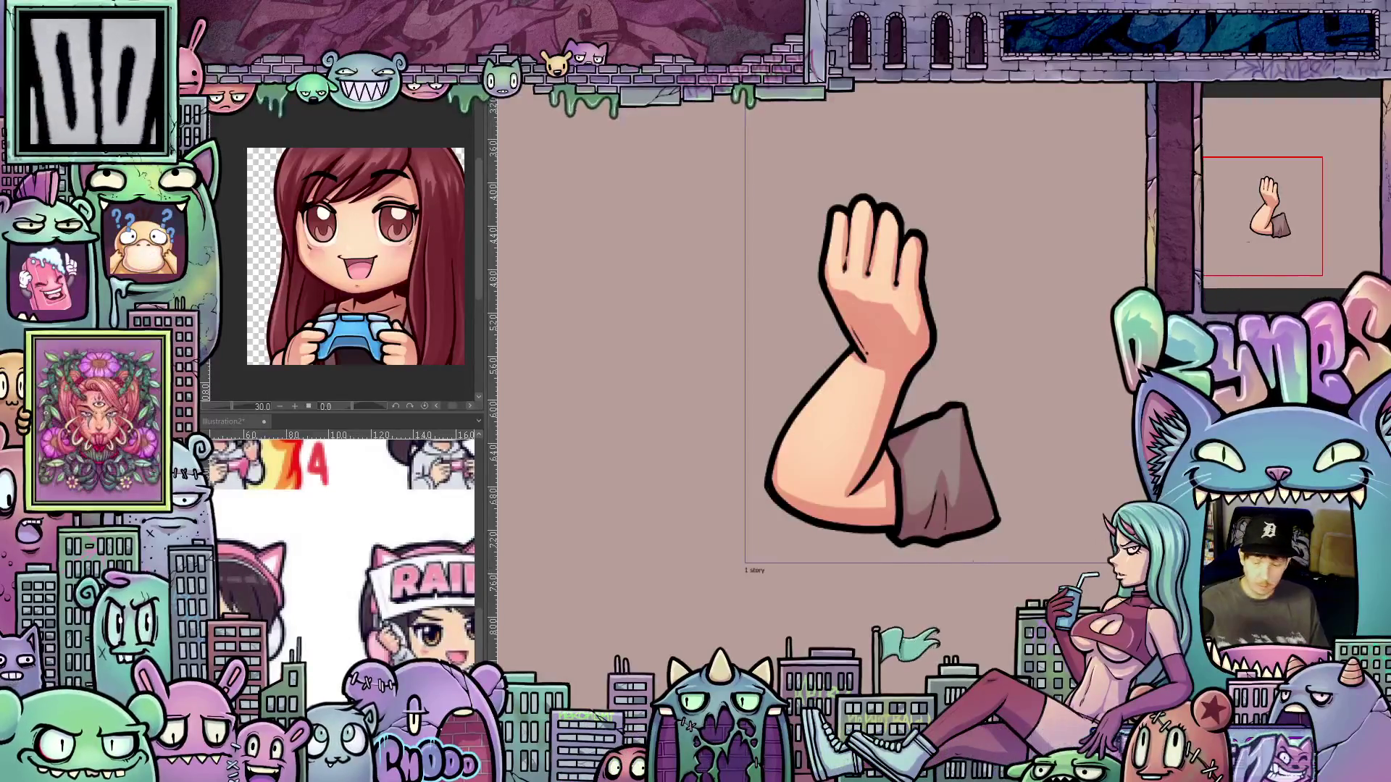
pyautogui.press('Delete')
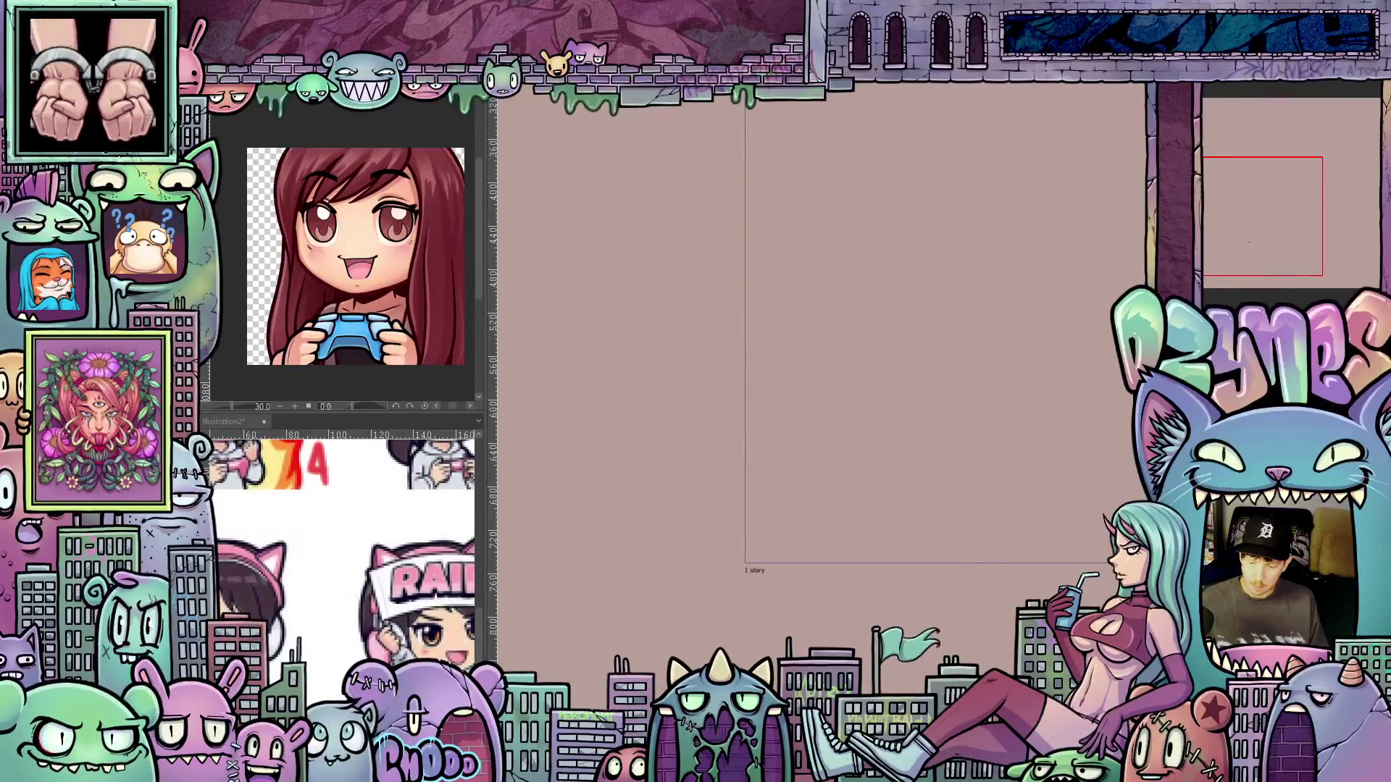
pyautogui.hotkey('ctrl', 'z')
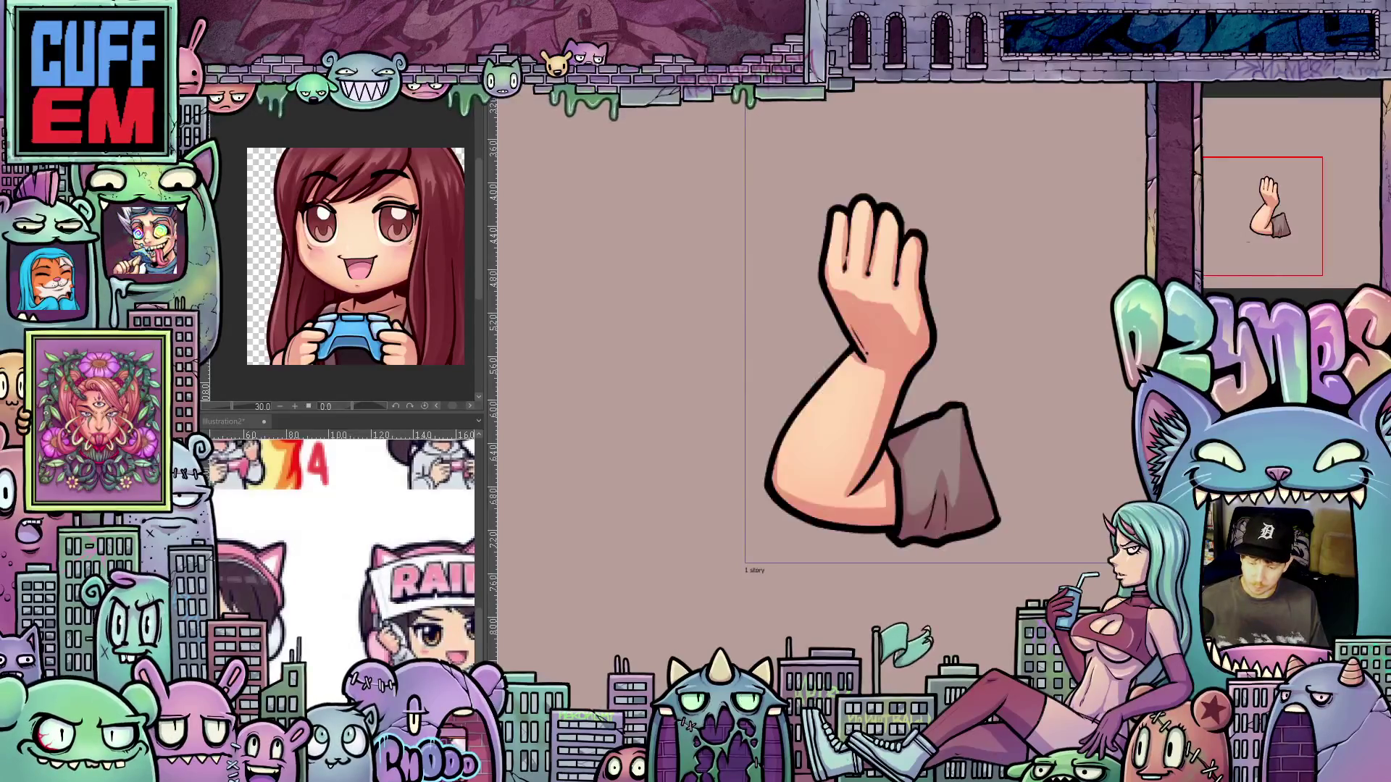